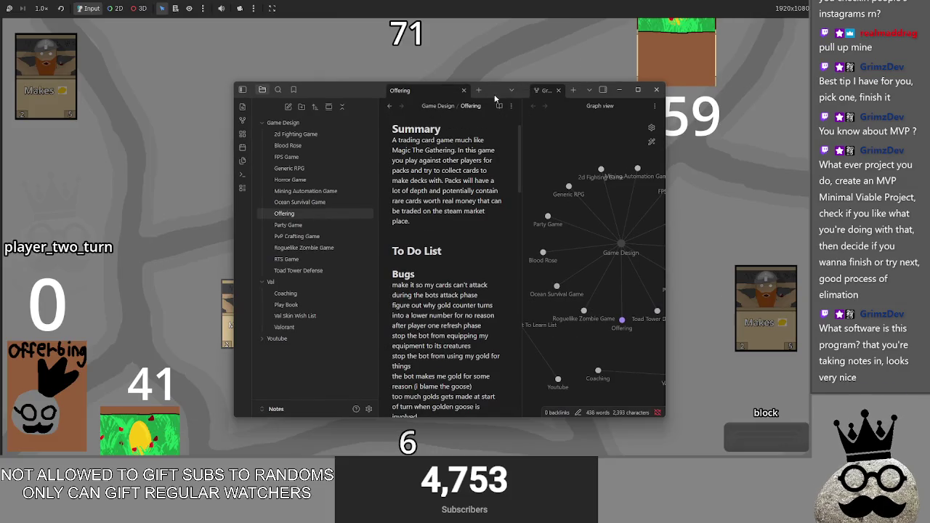
# - Bring Obsidian to the front maximized and open the Blood Rose note
pyautogui.press('super')
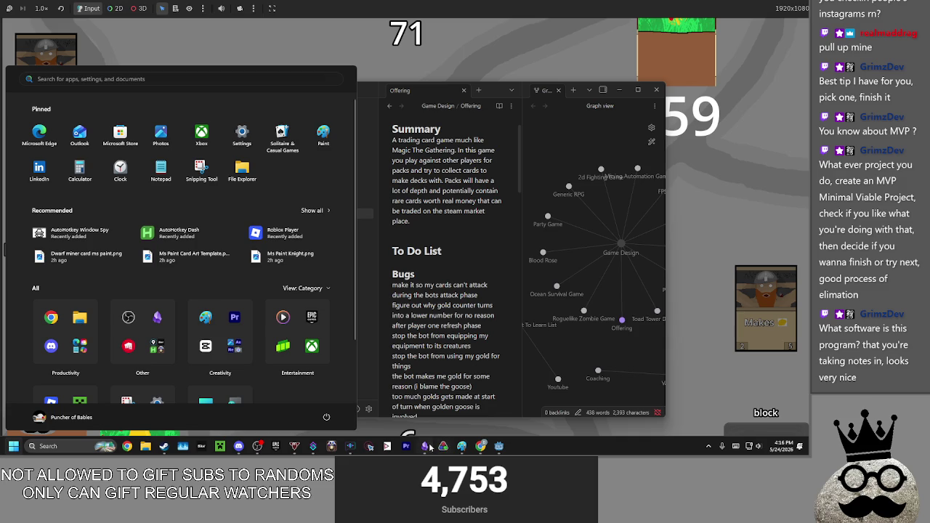
pyautogui.rightClick(431, 448)
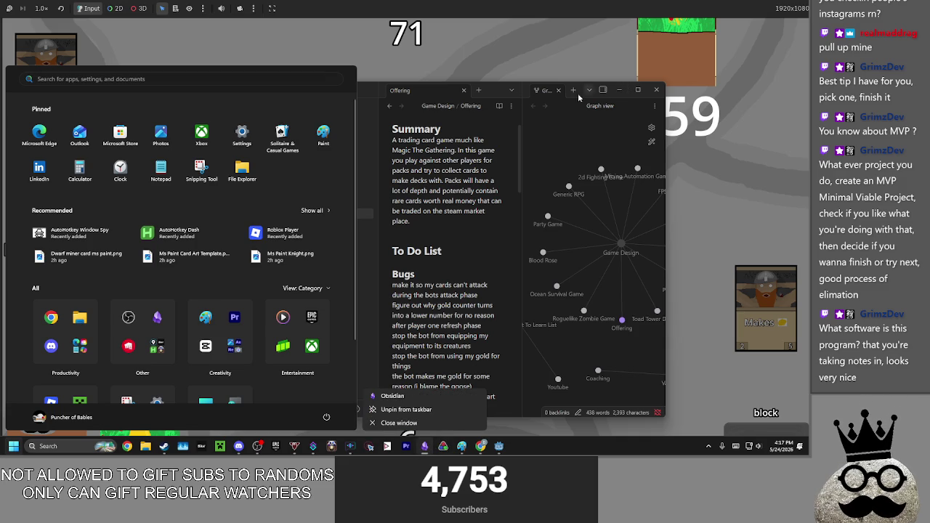
pyautogui.click(491, 99)
pyautogui.doubleClick(492, 95)
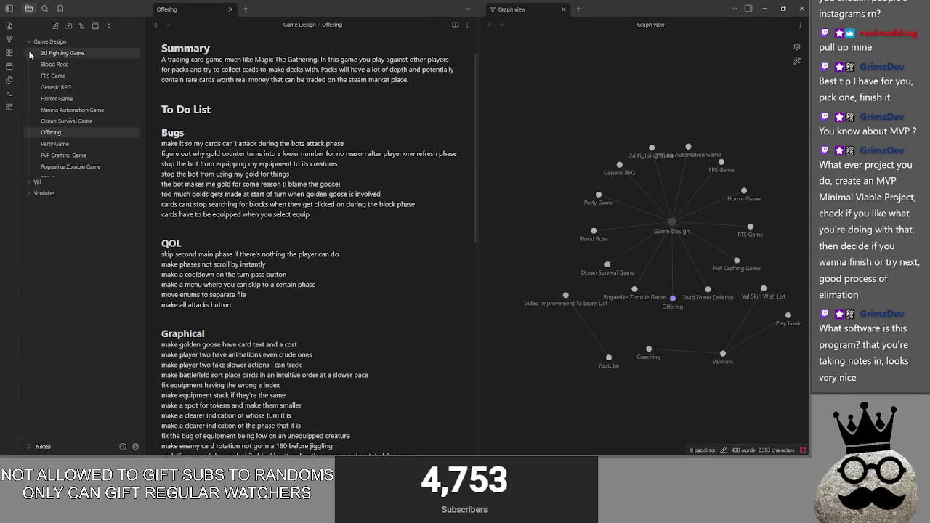
pyautogui.click(64, 66)
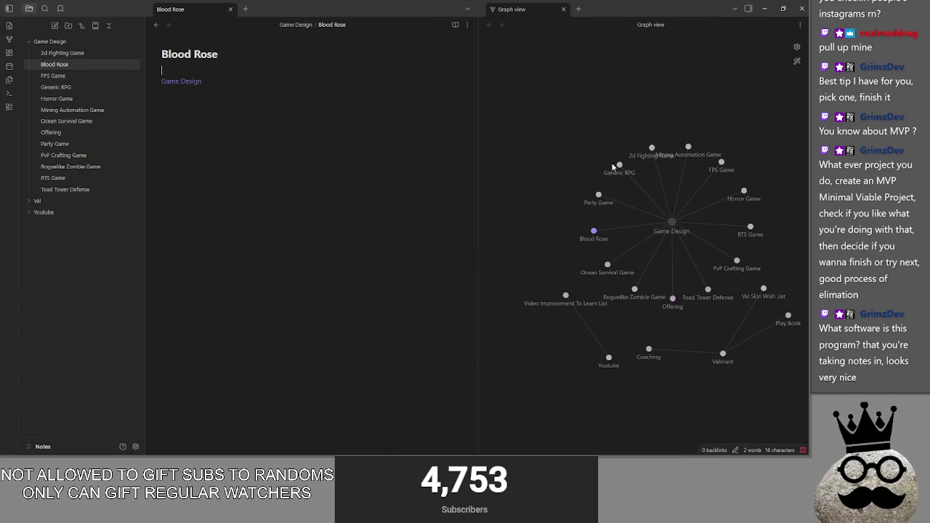
# - Browse back to the Offering note and rearrange the Game Design and Youtube graph nodes
pyautogui.moveTo(672, 222); pyautogui.dragTo(618, 94)
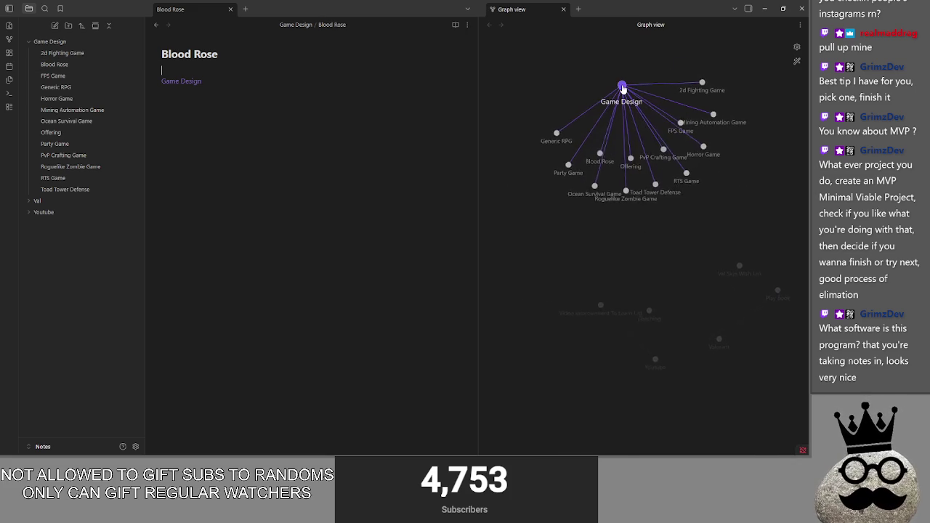
pyautogui.click(80, 111)
pyautogui.click(55, 144)
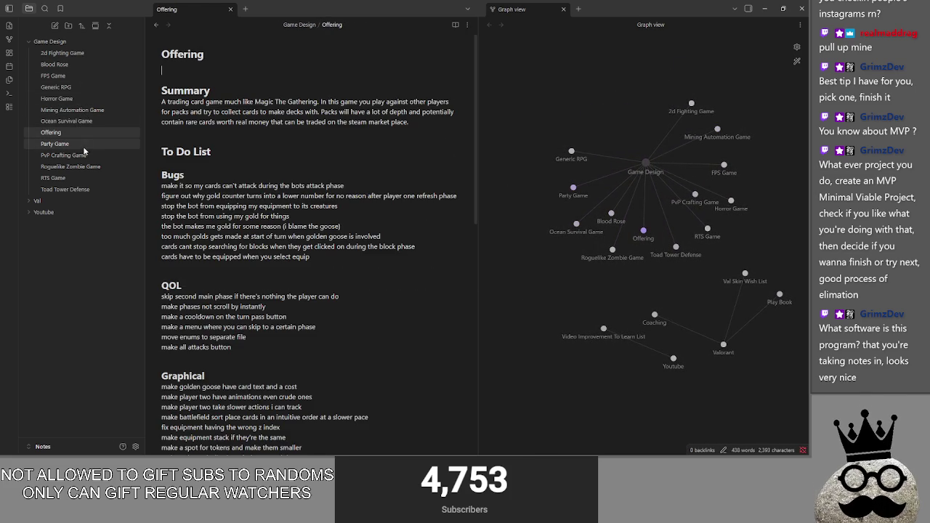
pyautogui.moveTo(643, 164); pyautogui.dragTo(591, 63)
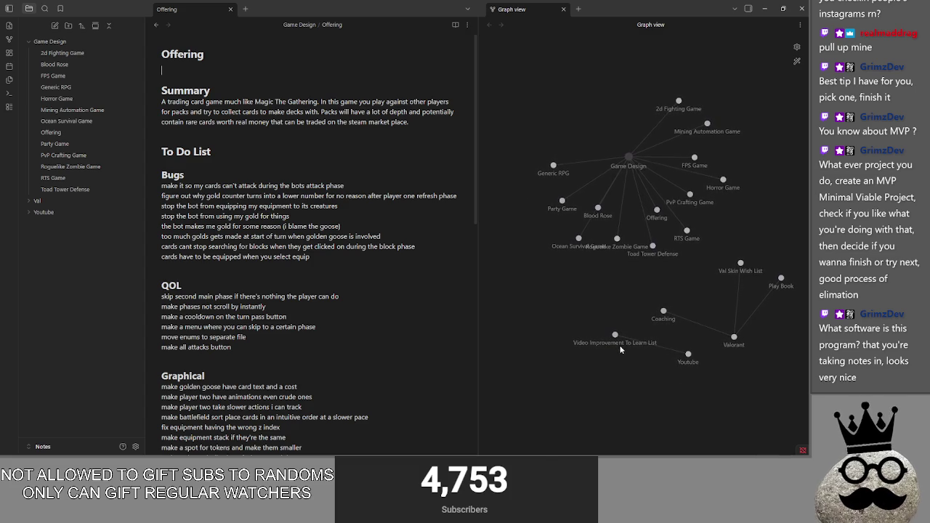
pyautogui.moveTo(689, 357); pyautogui.dragTo(583, 396)
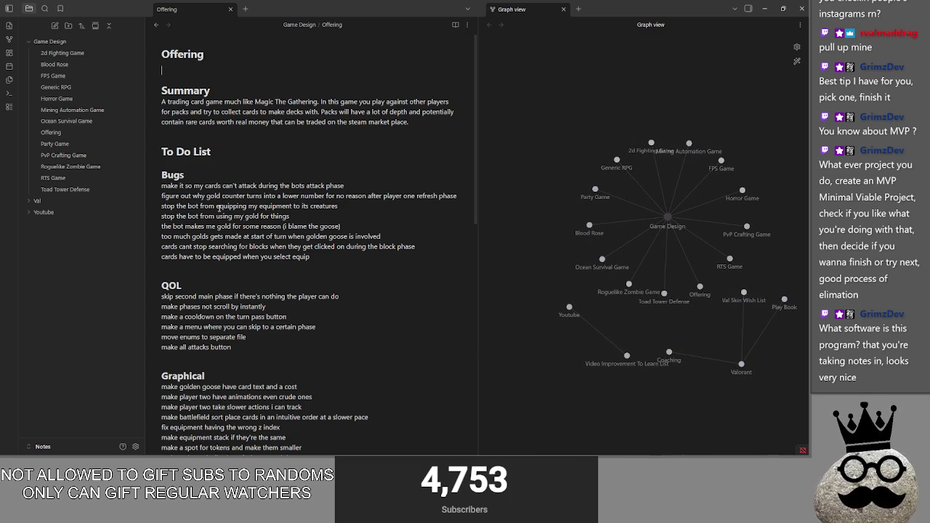
# - Place the caret after the last Bugs entry, adding and removing an empty line
pyautogui.click(224, 164)
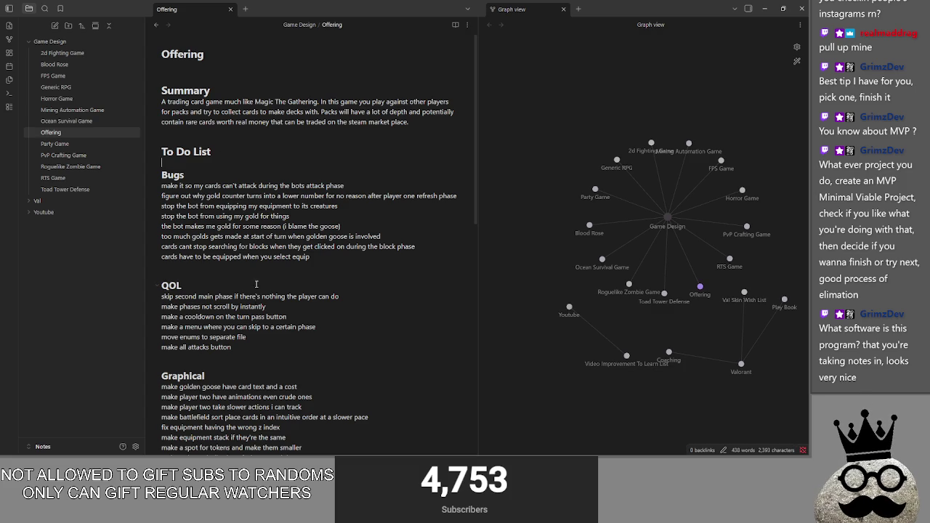
pyautogui.click(650, 322)
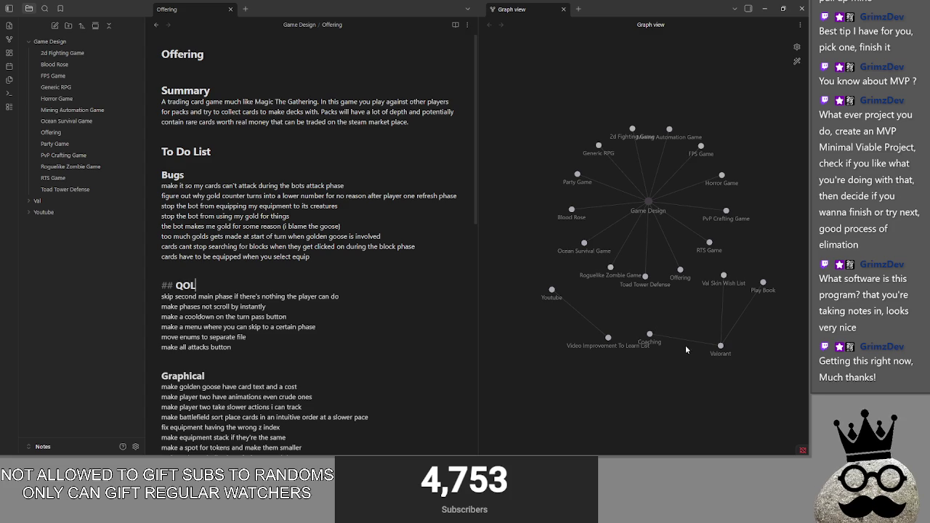
pyautogui.click(212, 270)
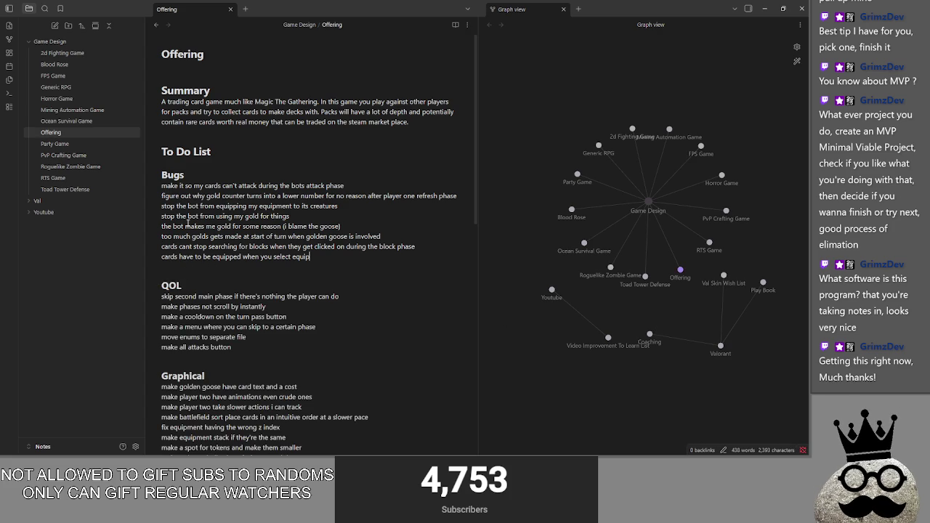
pyautogui.moveTo(157, 260); pyautogui.dragTo(348, 259)
pyautogui.click(347, 259)
pyautogui.press('Return')
pyautogui.press('BackSpace')
# - Add 'make cards have casting confirmation' atop the Content list, correcting the spelling to 'confirmation'
pyautogui.scroll(-1, 341, 261)
pyautogui.scroll(-2, 327, 272)
pyautogui.scroll(-1, 306, 284)
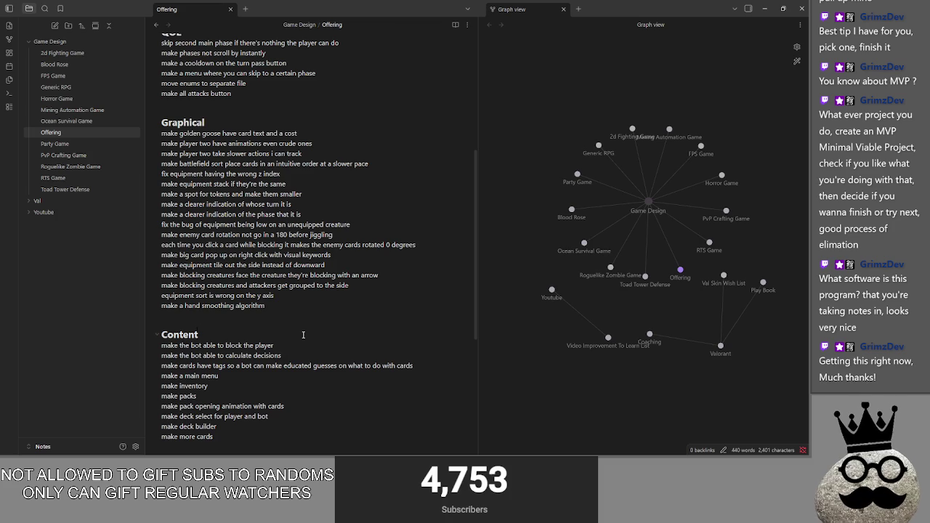
pyautogui.press('Return')
pyautogui.write('make cards have casting confermation')
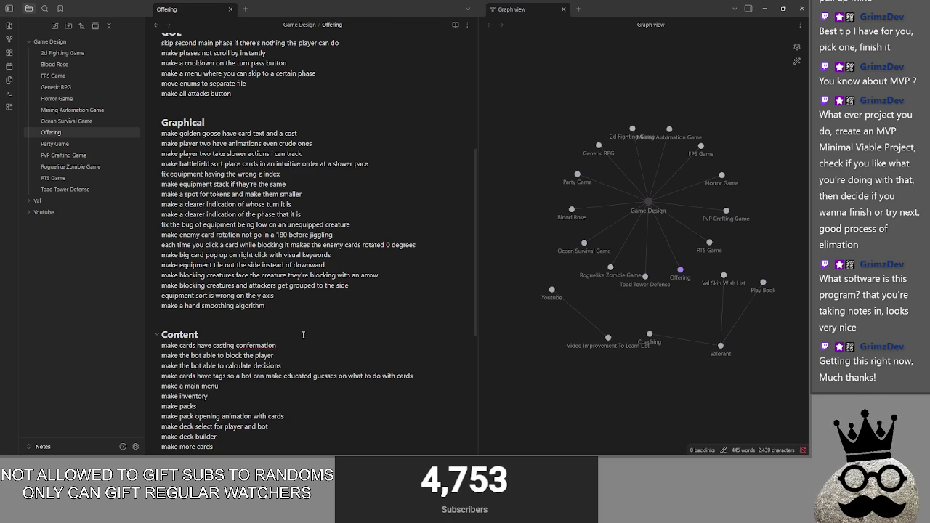
pyautogui.rightClick(246, 346)
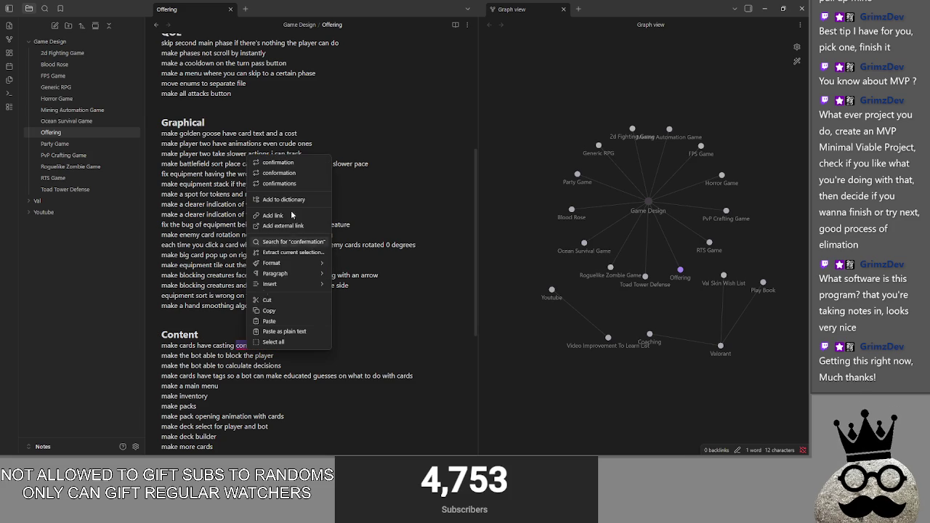
pyautogui.click(305, 162)
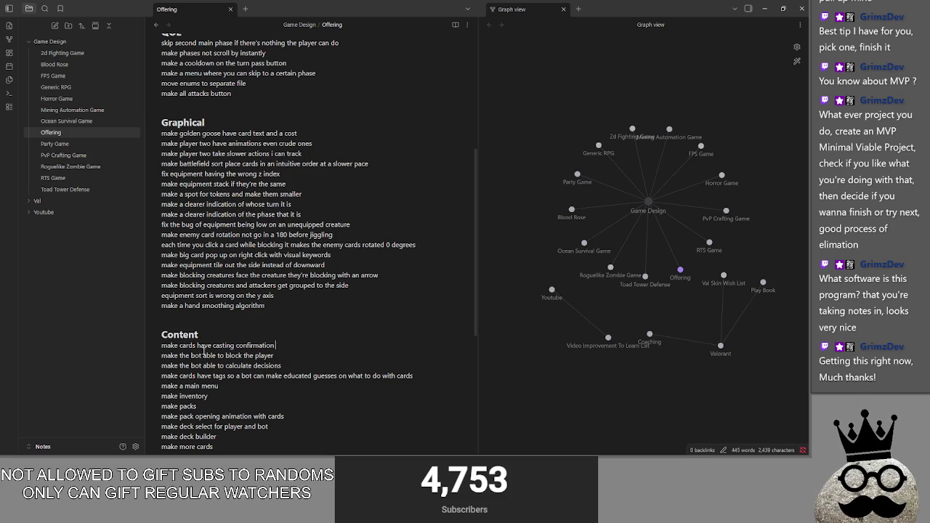
pyautogui.moveTo(294, 345); pyautogui.dragTo(161, 345)
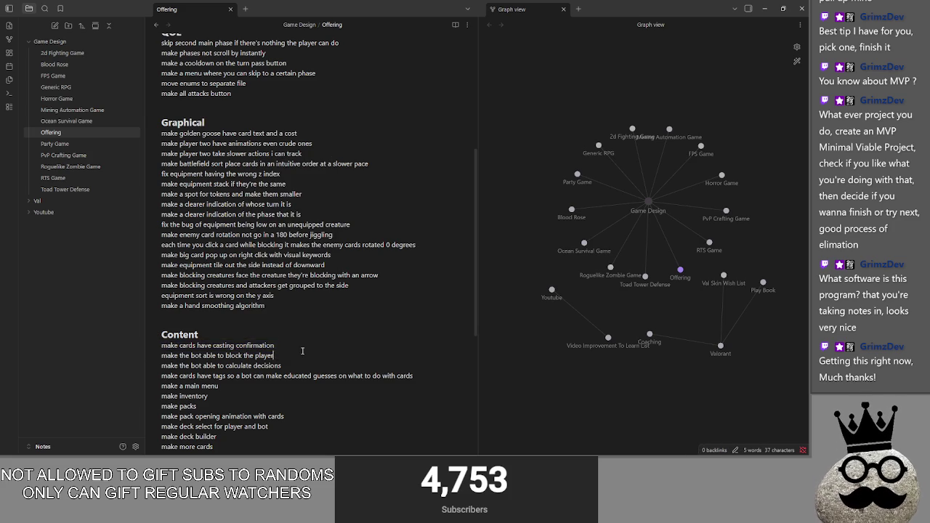
pyautogui.hotkey('alt', 'Tab')
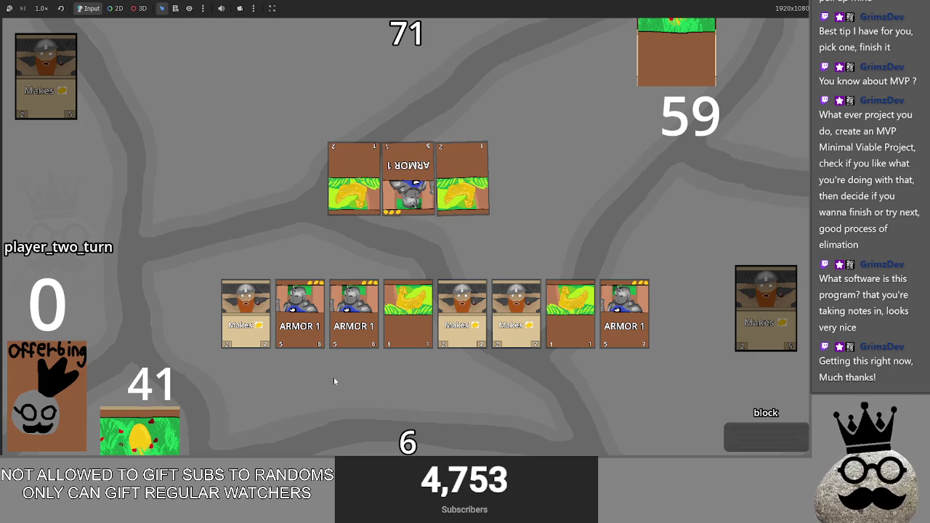
# - Bring Godot forward and show the Golden Egg scene in 2D with the Local tree
pyautogui.hotkey('alt', 'Tab')
pyautogui.hotkey('alt', 'Tab')
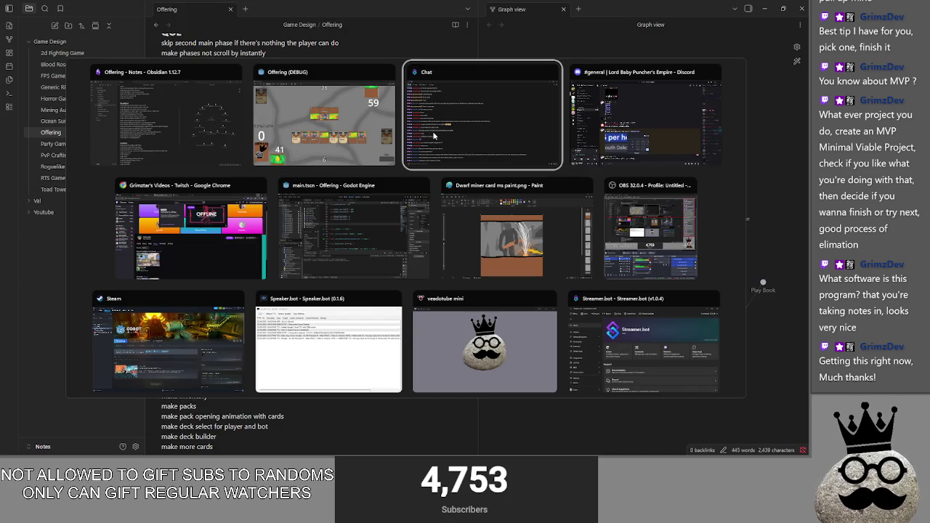
pyautogui.press('Tab')
pyautogui.press('Tab')
pyautogui.press('Tab')
pyautogui.press('Tab')
pyautogui.click(367, 231)
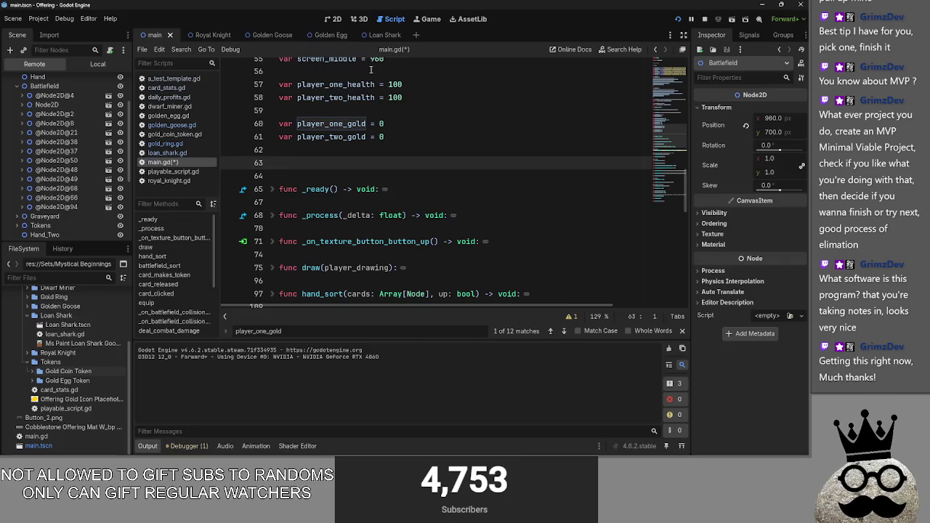
pyautogui.click(326, 35)
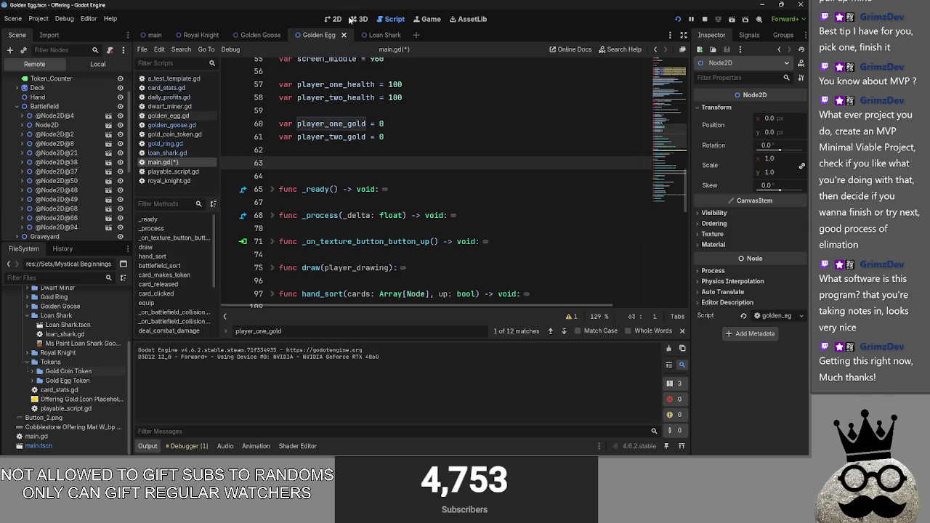
pyautogui.click(345, 19)
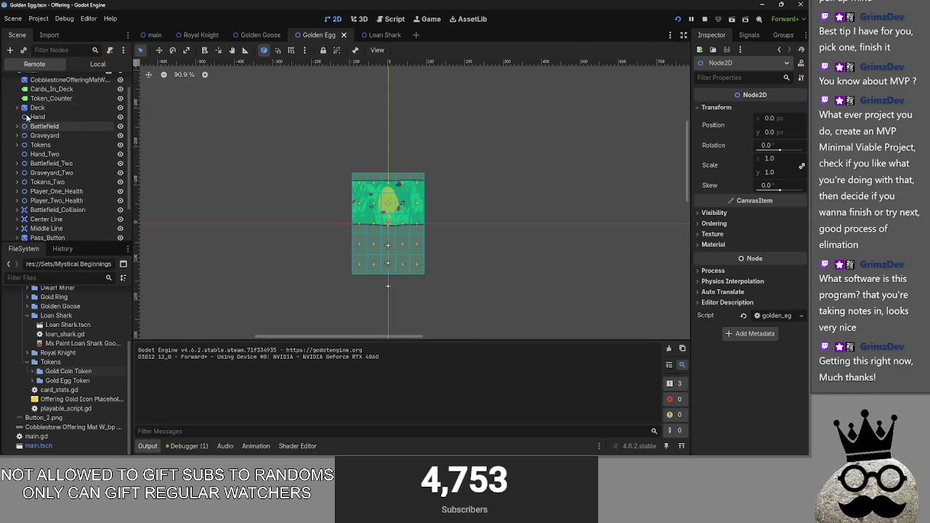
pyautogui.click(98, 63)
# - Hide the Golden Egg card's grid rows and relaunch the game
pyautogui.click(125, 165)
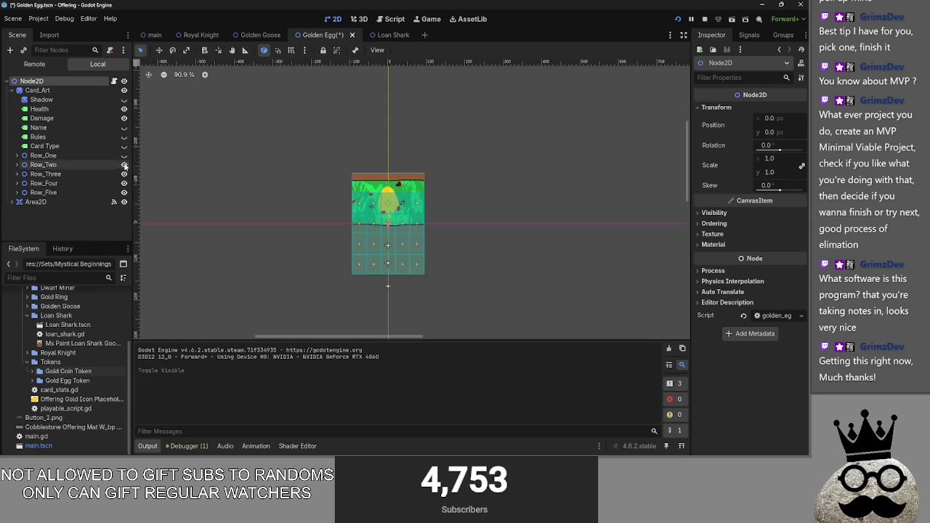
pyautogui.click(124, 183)
pyautogui.click(278, 202)
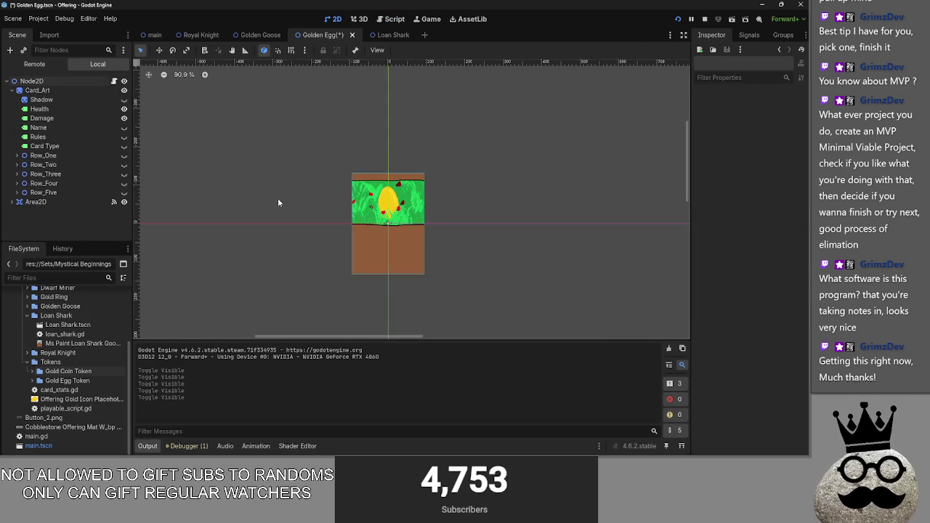
pyautogui.click(691, 19)
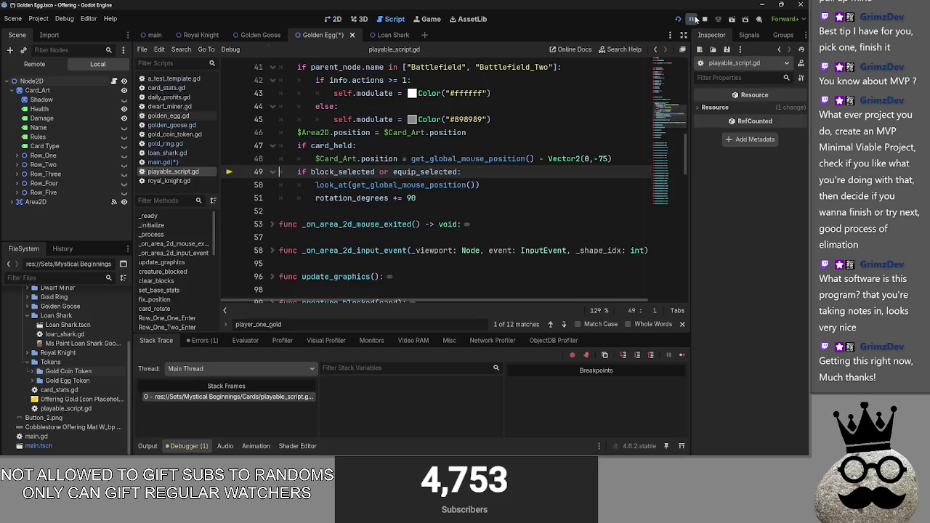
pyautogui.click(700, 20)
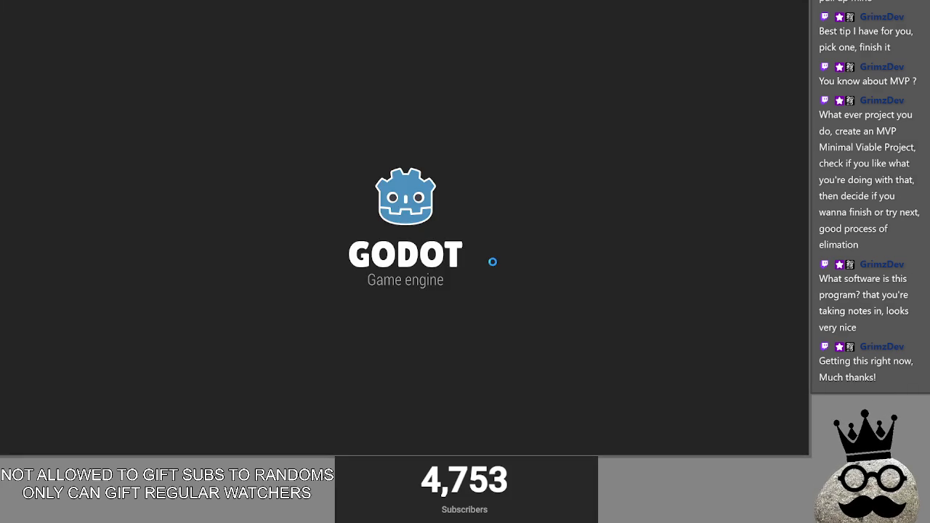
# - Select the casting confirmation task lines in Obsidian, then return to Godot
pyautogui.hotkey('alt', 'Tab')
pyautogui.hotkey('alt', 'Tab')
pyautogui.hotkey('alt', 'Tab')
pyautogui.hotkey('alt', 'Tab')
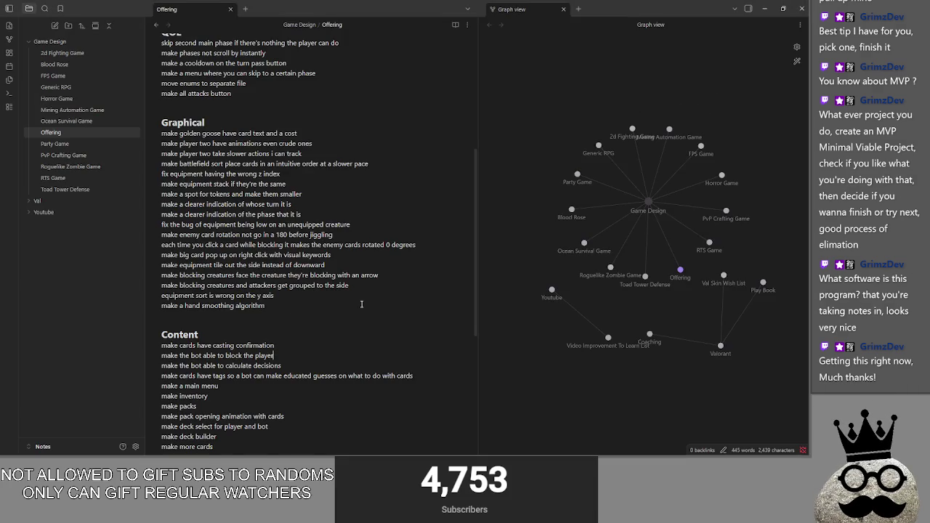
pyautogui.moveTo(282, 355); pyautogui.dragTo(161, 355)
pyautogui.moveTo(276, 345); pyautogui.dragTo(159, 348)
pyautogui.click(286, 345)
pyautogui.hotkey('alt', 'Tab')
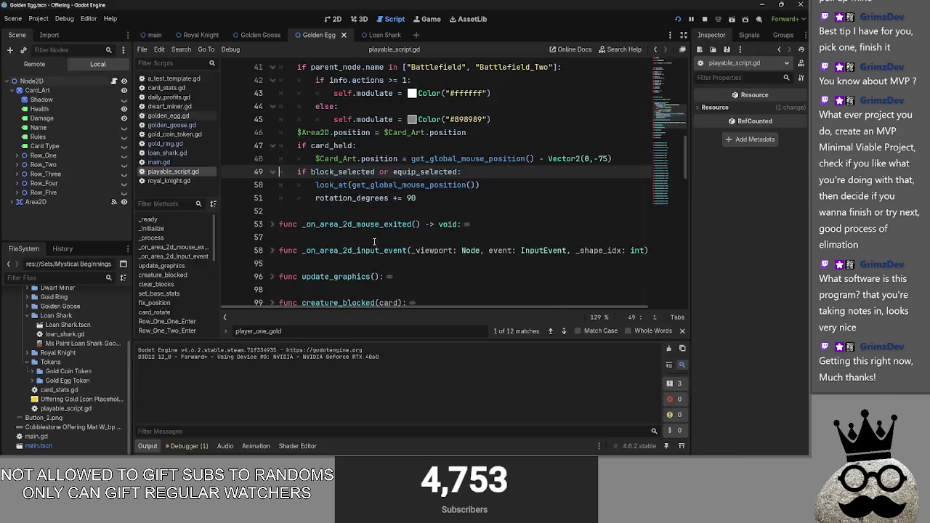
pyautogui.hotkey('alt', 'Tab')
pyautogui.hotkey('alt', 'Tab')
pyautogui.hotkey('alt', 'Tab')
pyautogui.hotkey('alt', 'Tab')
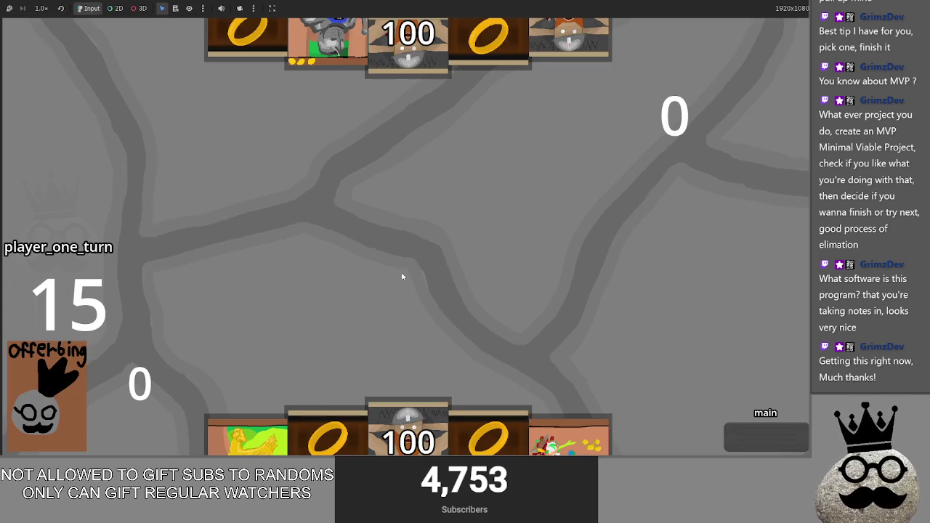
# - Return the yellow card to hand and pass through the bot's turn back to player one
pyautogui.moveTo(234, 431)
pyautogui.mouseDown()
pyautogui.moveTo(268, 319)
pyautogui.moveTo(244, 290)
pyautogui.mouseUp()
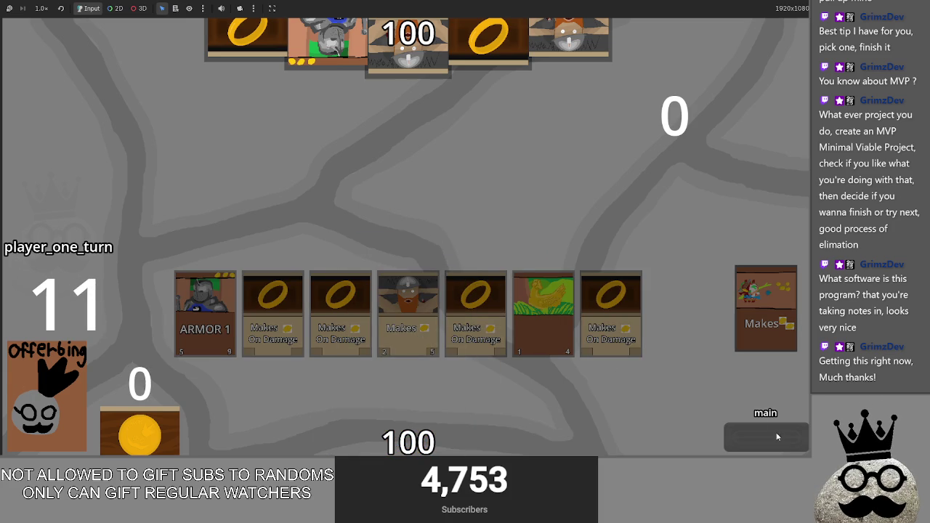
pyautogui.click(747, 435)
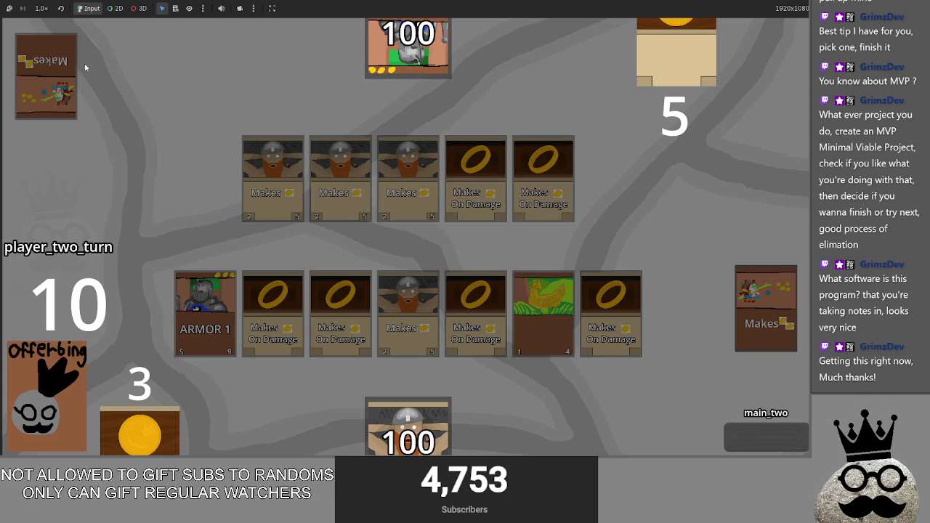
pyautogui.click(751, 436)
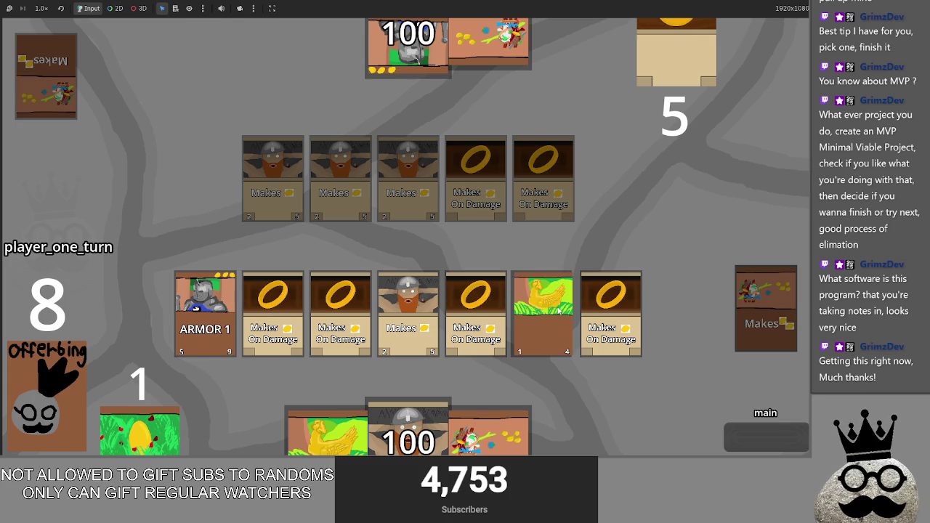
pyautogui.hotkey('alt', 'Tab')
pyautogui.hotkey('alt', 'Tab')
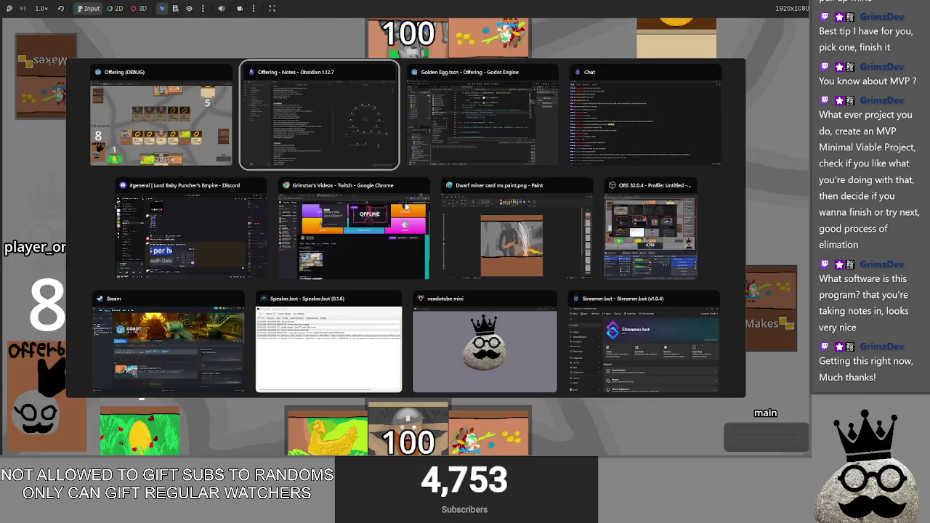
# - Back in Obsidian, place the caret at the end of the last bug entry
pyautogui.hotkey('alt', 'Tab')
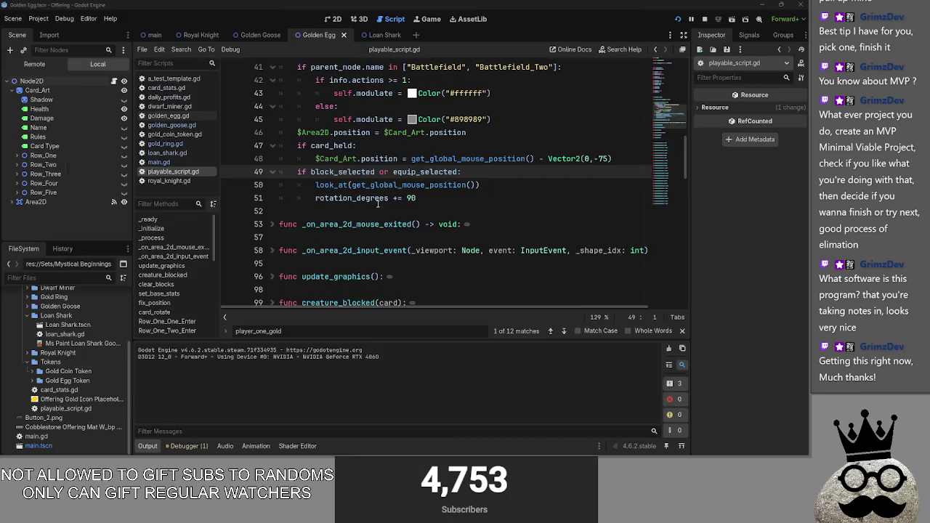
pyautogui.hotkey('alt', 'Tab')
pyautogui.hotkey('alt', 'Tab')
pyautogui.hotkey('alt', 'Tab')
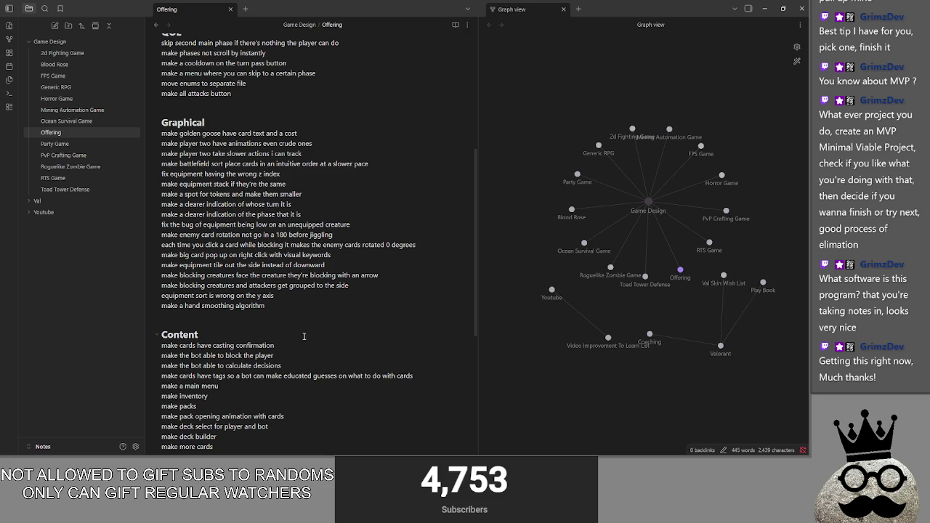
pyautogui.scroll(3, 304, 335)
pyautogui.scroll(3, 304, 335)
pyautogui.click(425, 256)
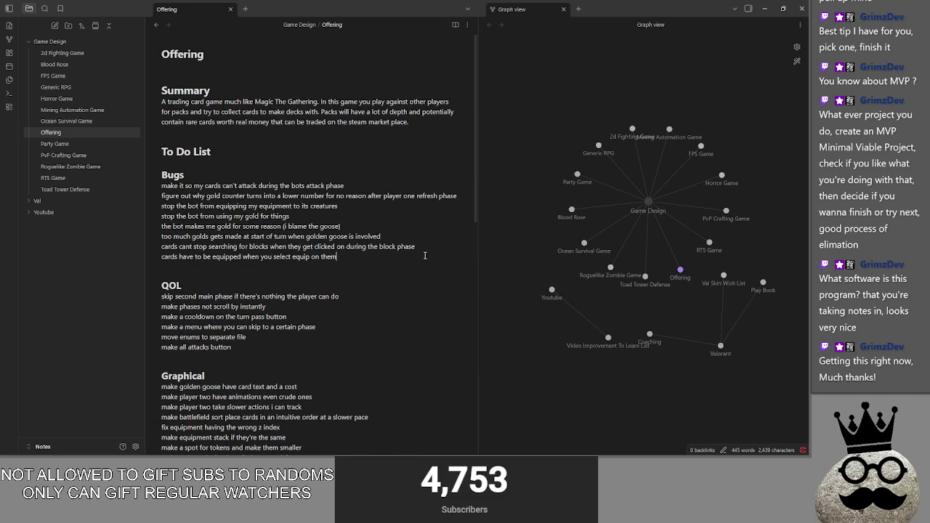
pyautogui.press('Return')
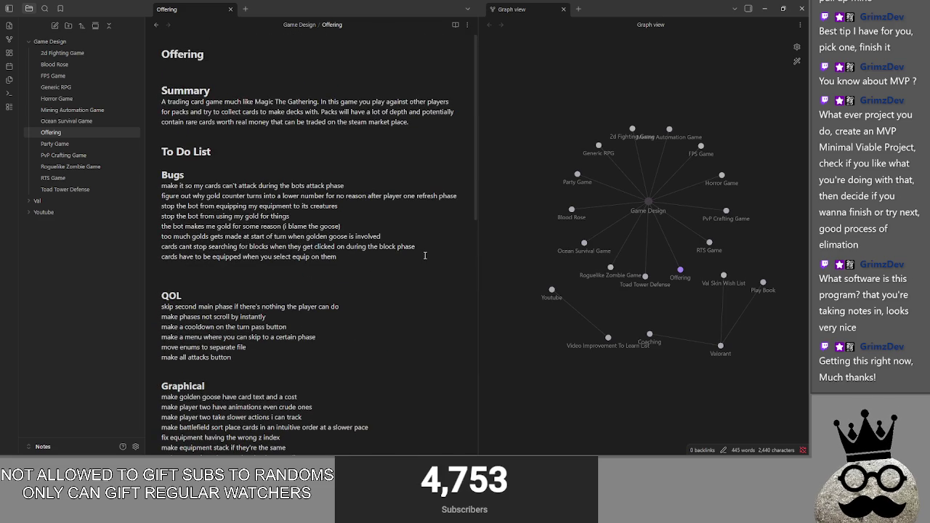
pyautogui.press('BackSpace')
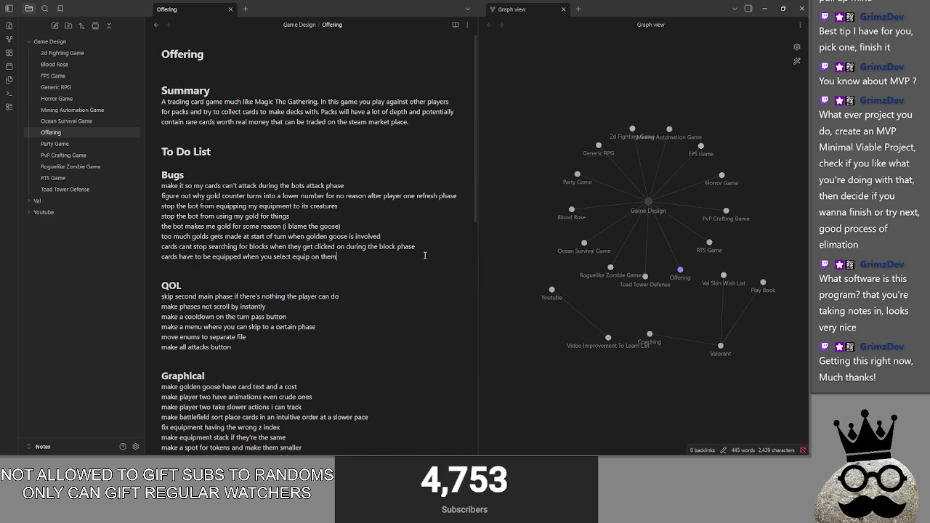
# - Change the bot-gold bug's goose remark to read 'goose and the dwarfs)'
pyautogui.click(387, 224)
pyautogui.press('BackSpace')
pyautogui.write('he dw')
pyautogui.hotkey('alt', 'Tab')
pyautogui.hotkey('alt', 'Tab')
pyautogui.hotkey('alt', 'Tab')
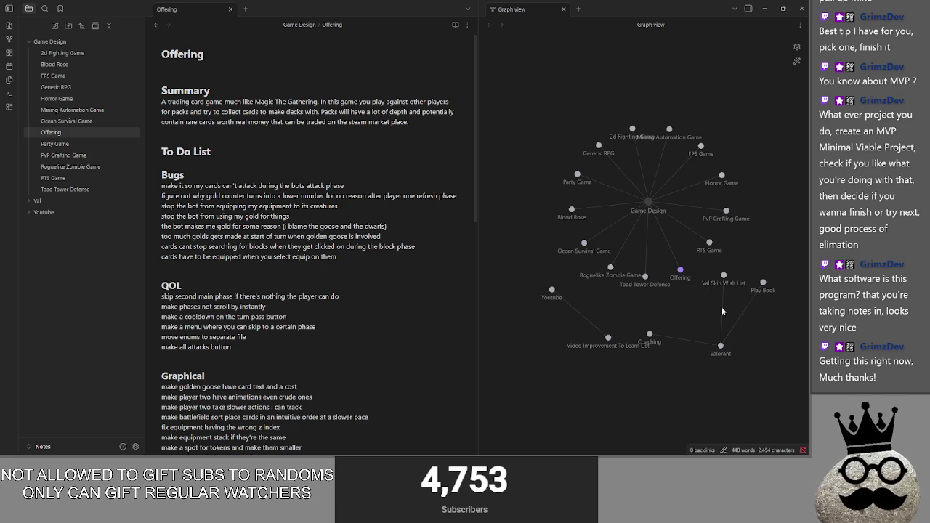
pyautogui.click(249, 273)
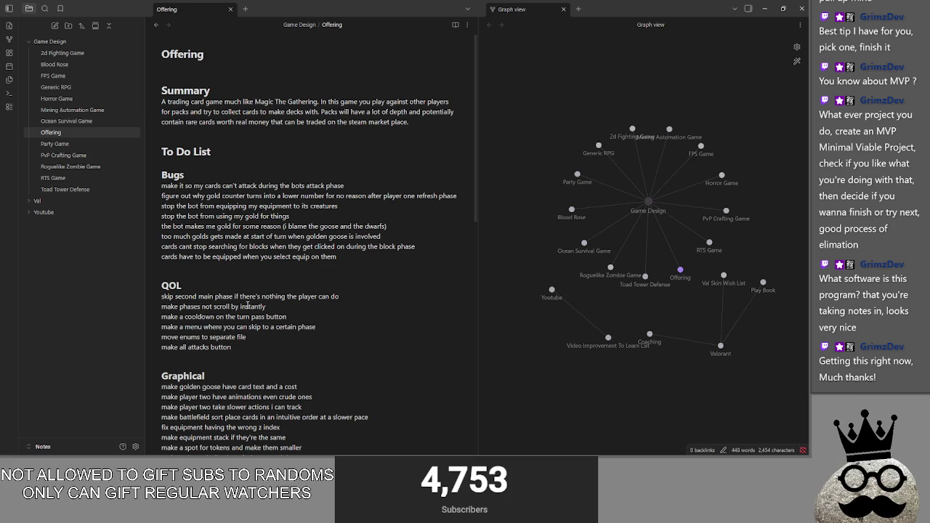
pyautogui.scroll(-2, 247, 315)
pyautogui.scroll(-1, 247, 315)
pyautogui.scroll(-2, 247, 314)
pyautogui.scroll(-1, 247, 314)
pyautogui.moveTo(248, 314); pyautogui.dragTo(161, 218)
pyautogui.click(247, 281)
pyautogui.moveTo(210, 259); pyautogui.dragTo(161, 218)
pyautogui.click(232, 279)
pyautogui.scroll(3, 247, 287)
pyautogui.scroll(2, 268, 297)
pyautogui.scroll(-1, 267, 296)
pyautogui.scroll(-3, 267, 296)
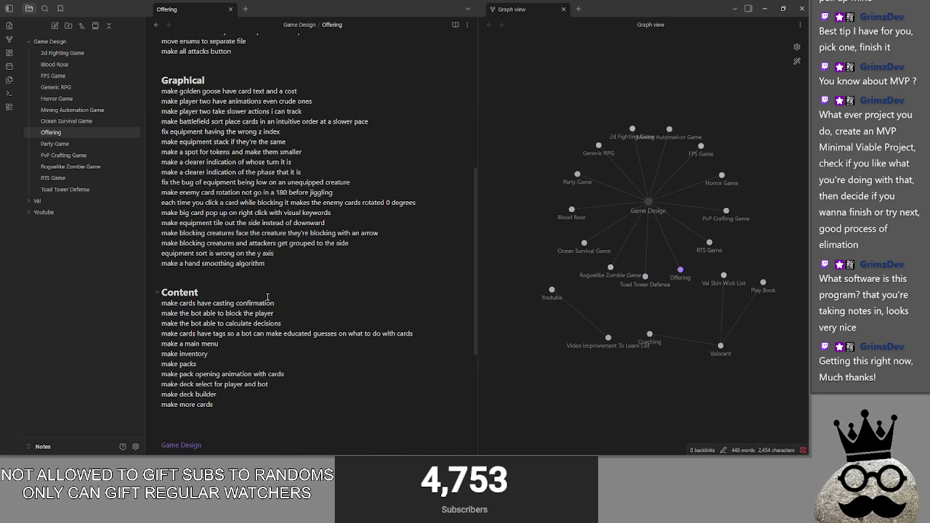
pyautogui.hotkey('alt', 'Tab')
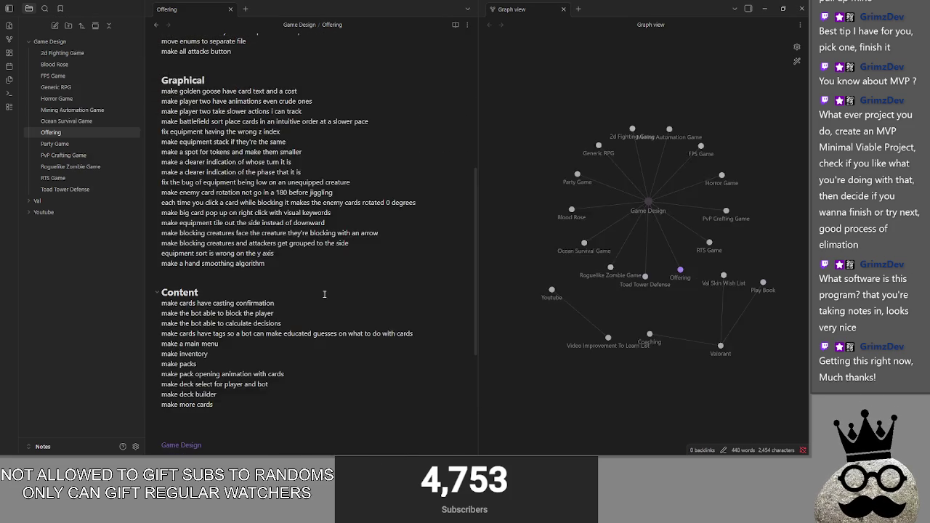
pyautogui.hotkey('alt', 'Tab')
pyautogui.hotkey('alt', 'Tab')
pyautogui.hotkey('alt', 'Tab')
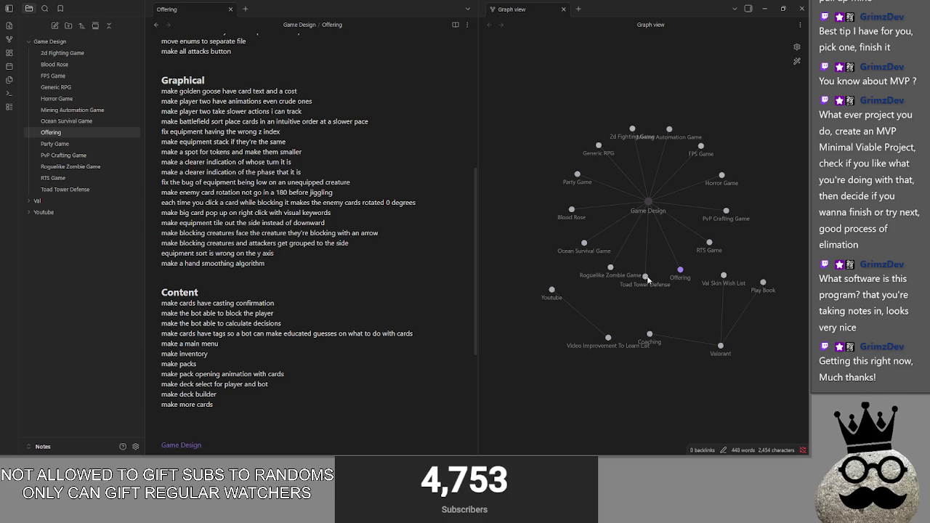
pyautogui.scroll(2, 413, 226)
pyautogui.scroll(5, 407, 247)
pyautogui.scroll(1, 396, 268)
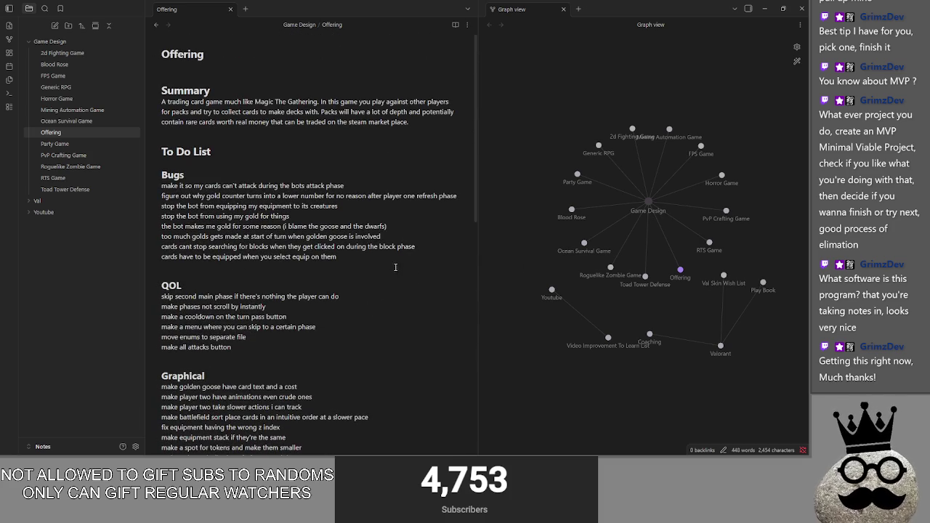
pyautogui.moveTo(397, 268); pyautogui.dragTo(149, 178)
pyautogui.click(399, 285)
pyautogui.scroll(-1, 399, 271)
pyautogui.scroll(-3, 400, 271)
pyautogui.scroll(1, 385, 261)
pyautogui.scroll(-1, 363, 251)
pyautogui.scroll(2, 356, 243)
pyautogui.scroll(1, 291, 211)
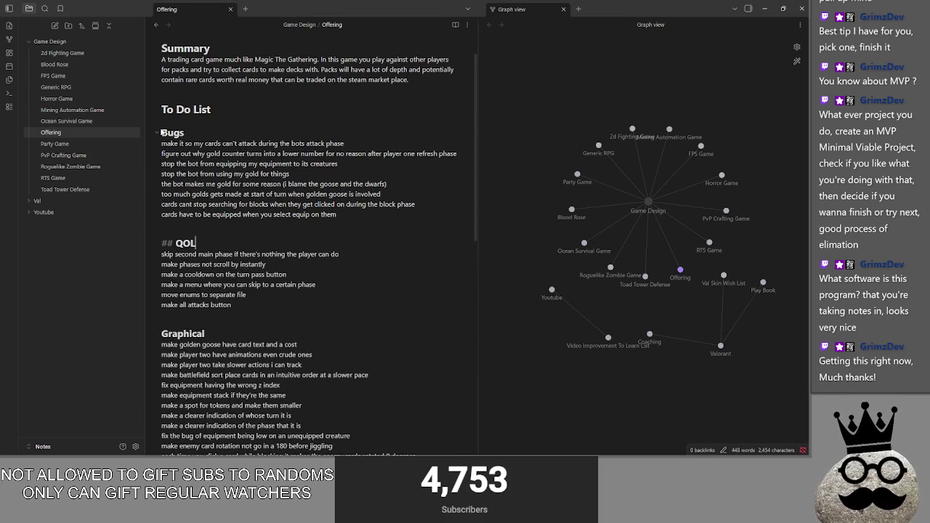
pyautogui.moveTo(163, 132); pyautogui.dragTo(337, 215)
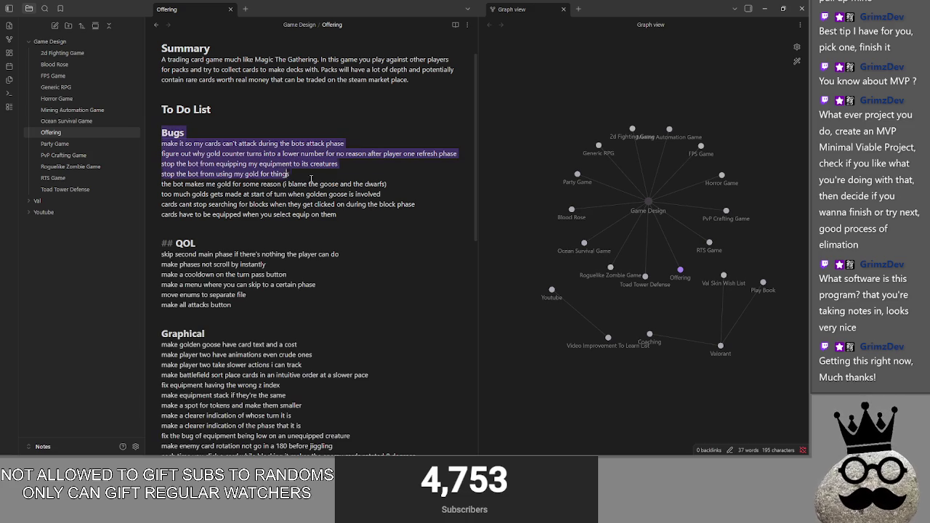
pyautogui.click(337, 215)
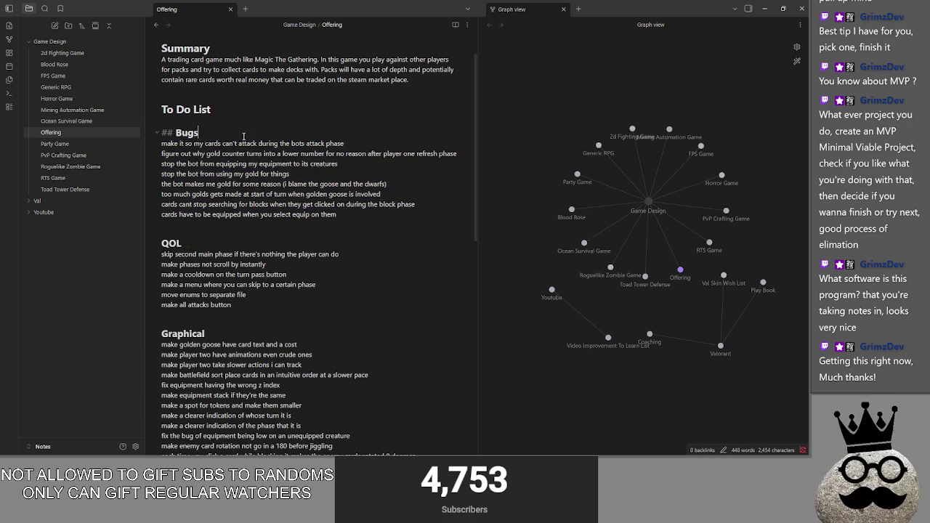
pyautogui.scroll(-1, 291, 218)
pyautogui.click(240, 259)
pyautogui.moveTo(241, 259)
pyautogui.mouseDown()
pyautogui.moveTo(174, 196)
pyautogui.moveTo(241, 263)
pyautogui.moveTo(162, 210)
pyautogui.mouseUp()
pyautogui.click(240, 197)
pyautogui.click(241, 196)
pyautogui.click(281, 255)
pyautogui.scroll(-4, 281, 255)
pyautogui.scroll(-1, 281, 255)
pyautogui.moveTo(285, 306); pyautogui.dragTo(161, 116)
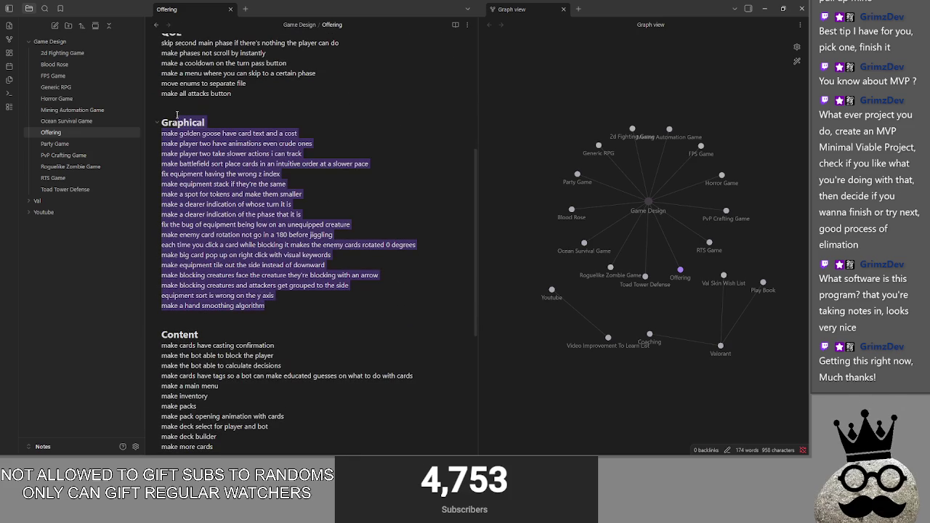
pyautogui.click(254, 104)
pyautogui.scroll(-2, 255, 104)
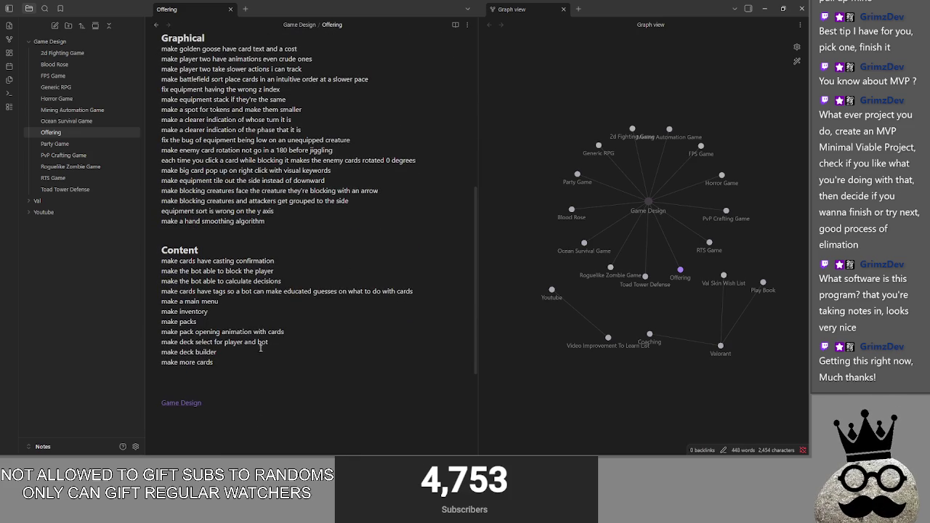
pyautogui.moveTo(215, 361); pyautogui.dragTo(156, 231)
pyautogui.click(247, 231)
pyautogui.moveTo(246, 360); pyautogui.dragTo(157, 251)
pyautogui.click(208, 231)
pyautogui.moveTo(236, 361); pyautogui.dragTo(159, 249)
pyautogui.click(226, 230)
pyautogui.scroll(3, 246, 281)
pyautogui.scroll(4, 248, 273)
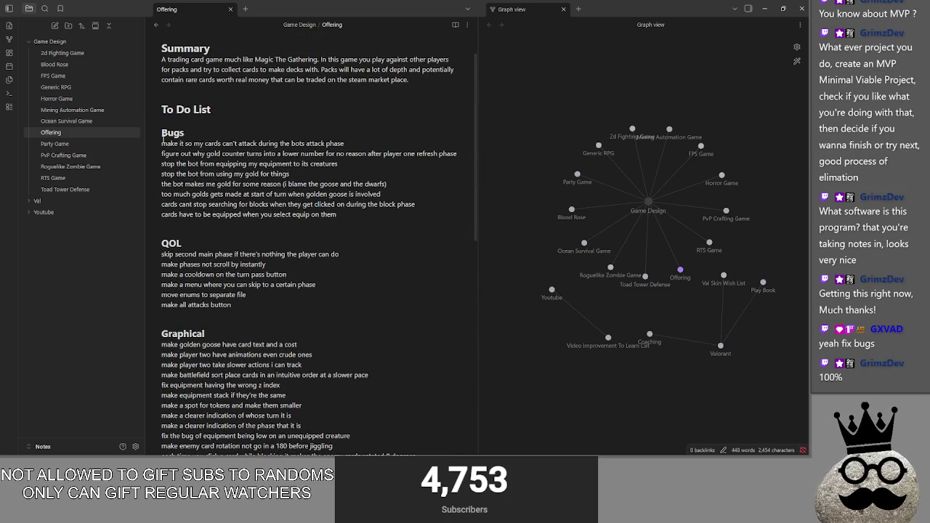
pyautogui.moveTo(161, 143)
pyautogui.mouseDown()
pyautogui.moveTo(337, 216)
pyautogui.moveTo(147, 131)
pyautogui.mouseUp()
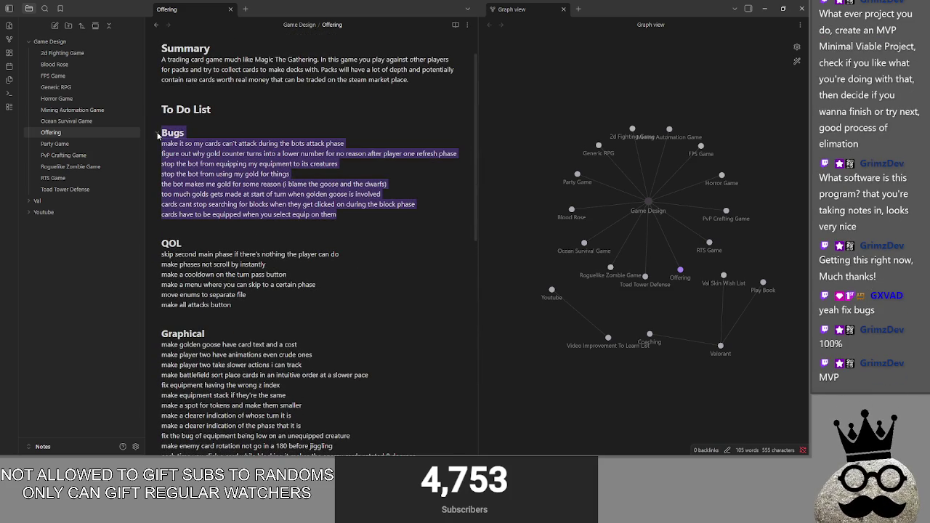
pyautogui.click(364, 215)
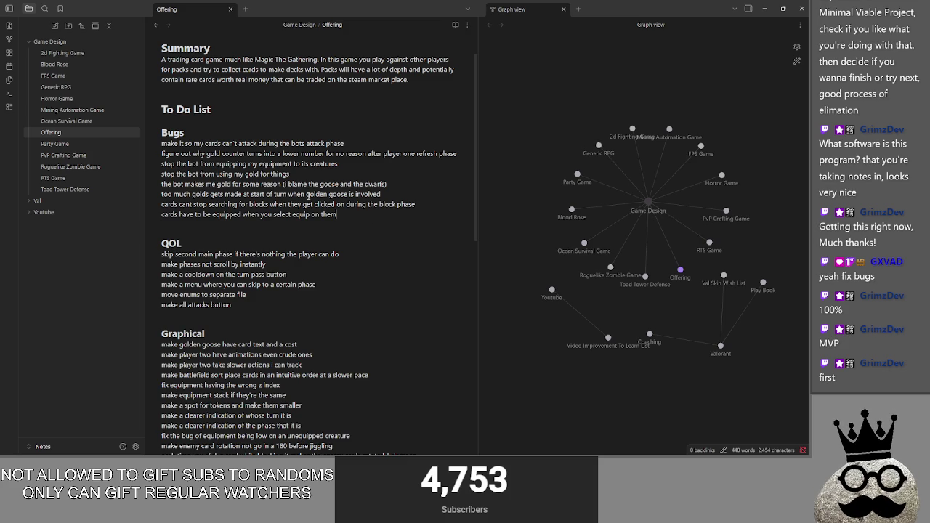
pyautogui.scroll(-1, 307, 195)
pyautogui.moveTo(182, 201)
pyautogui.mouseDown()
pyautogui.moveTo(254, 262)
pyautogui.moveTo(181, 200)
pyautogui.mouseUp()
pyautogui.click(255, 262)
pyautogui.click(180, 200)
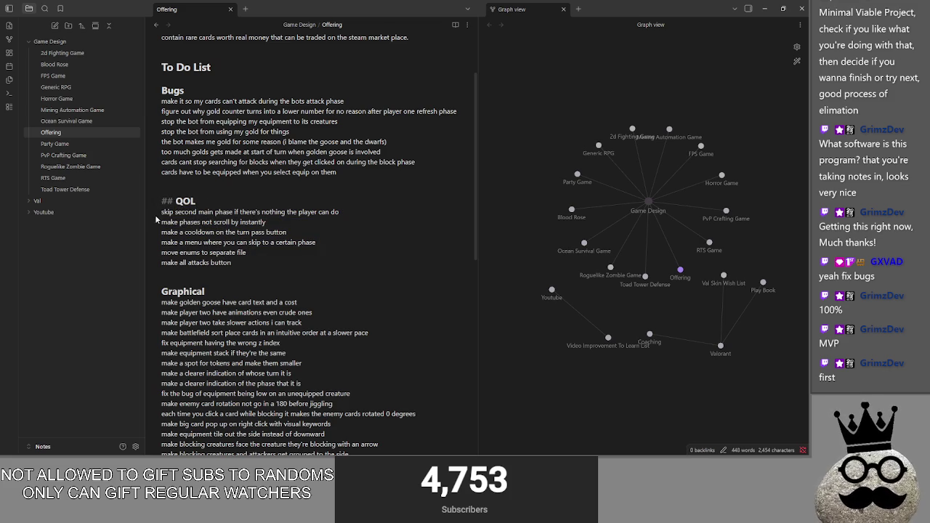
pyautogui.moveTo(161, 223); pyautogui.dragTo(266, 222)
pyautogui.click(272, 222)
pyautogui.scroll(-3, 290, 227)
pyautogui.scroll(-2, 290, 227)
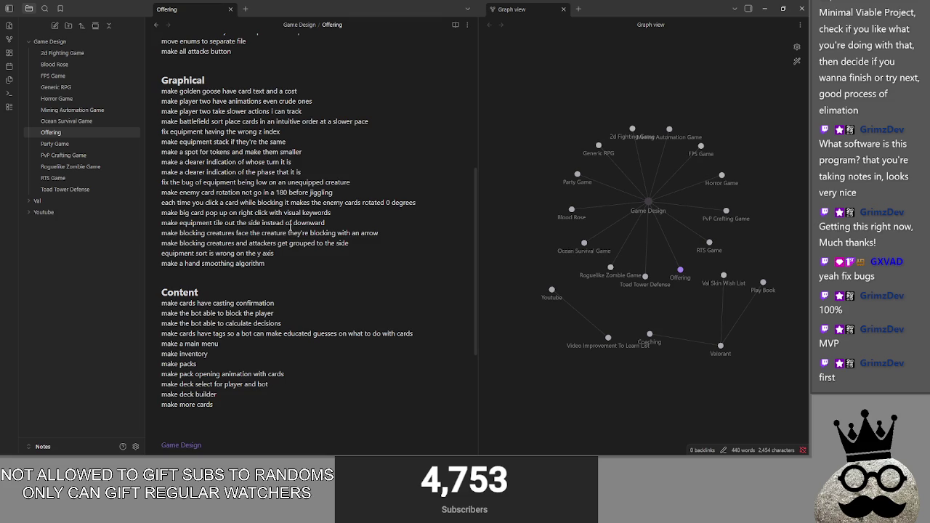
pyautogui.moveTo(214, 404); pyautogui.dragTo(157, 302)
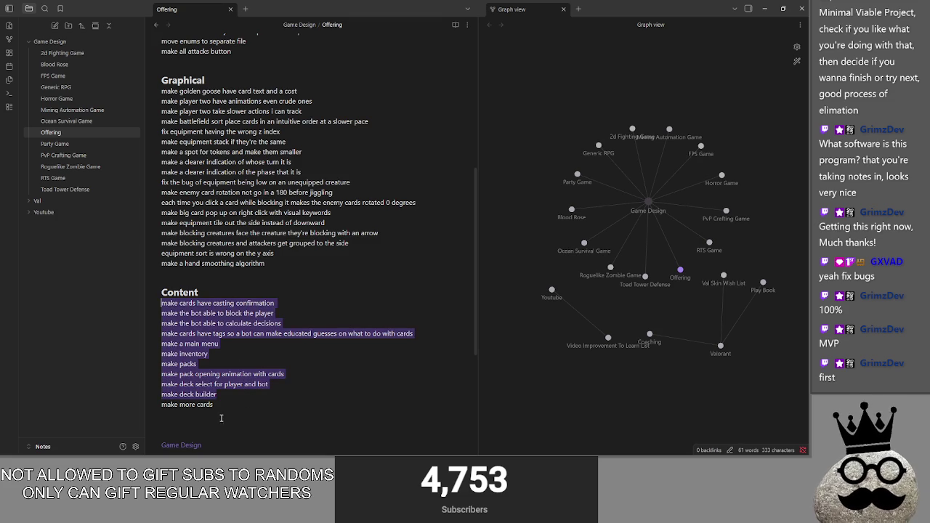
pyautogui.moveTo(214, 404); pyautogui.dragTo(148, 308)
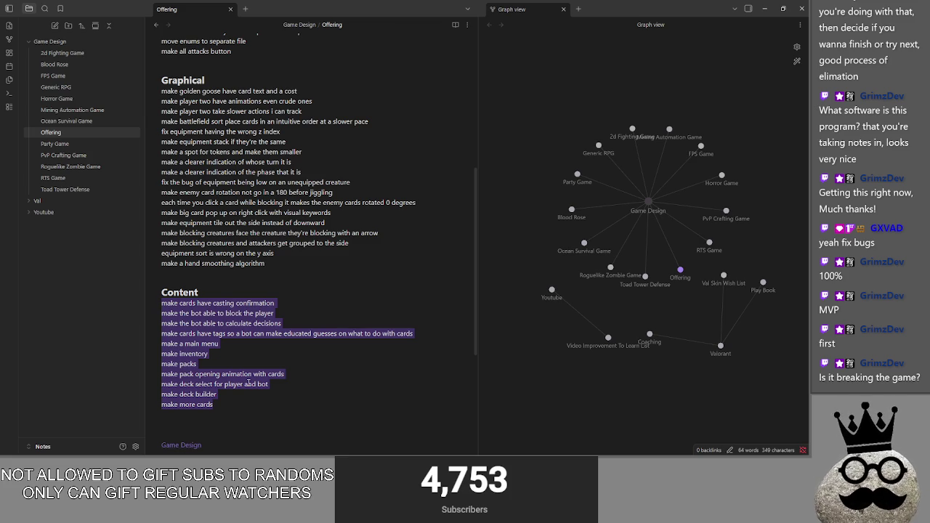
# - Clear the Content list selection and switch to the Offering debug game window
pyautogui.click(256, 363)
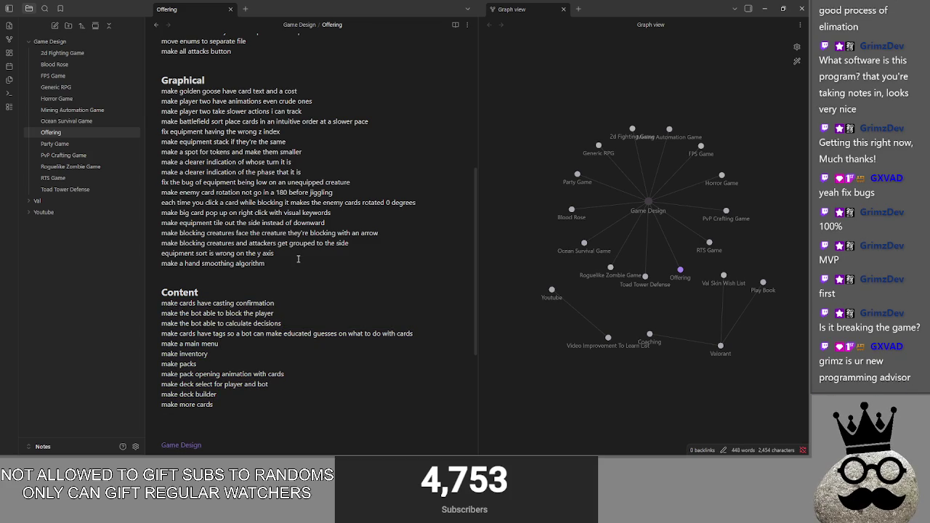
pyautogui.hotkey('alt', 'Tab')
pyautogui.hotkey('alt', 'Tab')
pyautogui.hotkey('alt', 'Tab')
pyautogui.hotkey('alt', 'Tab')
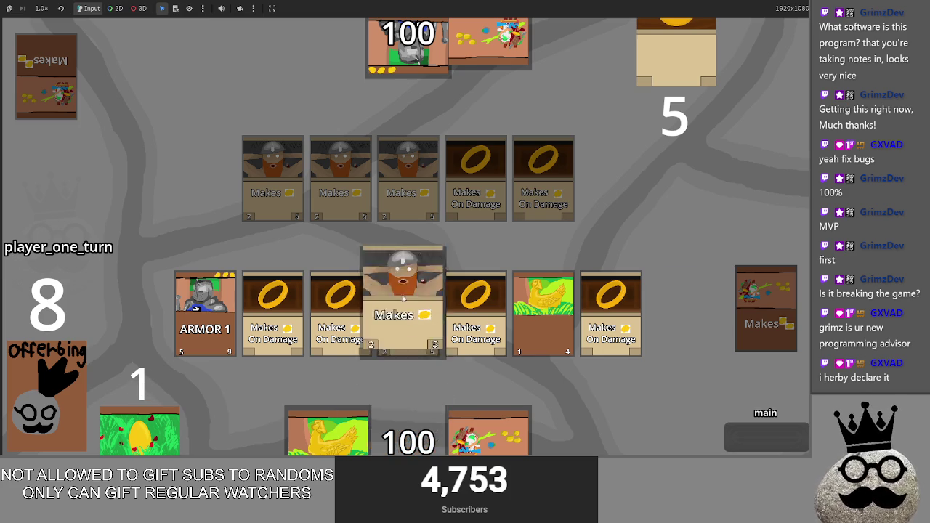
# - Play the dwarf and chicken cards, pass through attack and main_two, and end the turn
pyautogui.click(408, 406)
pyautogui.click(739, 436)
pyautogui.click(739, 437)
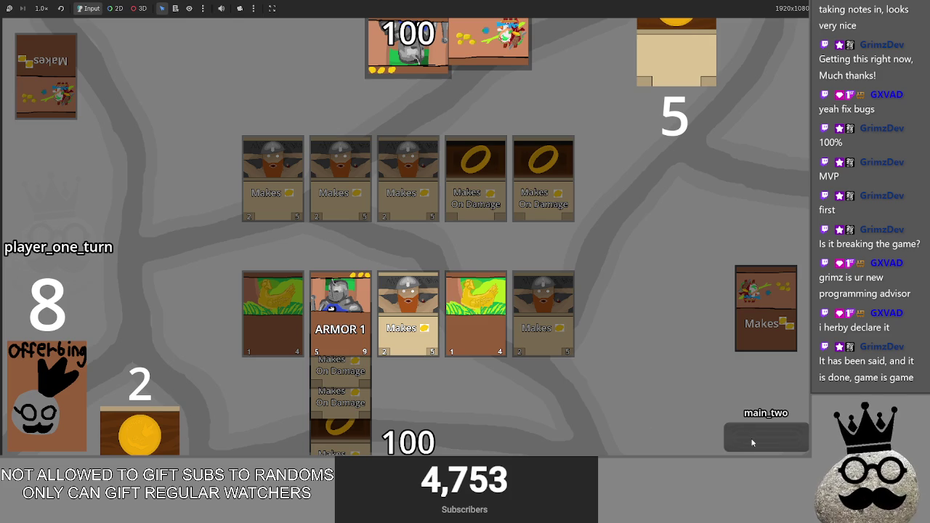
pyautogui.click(752, 443)
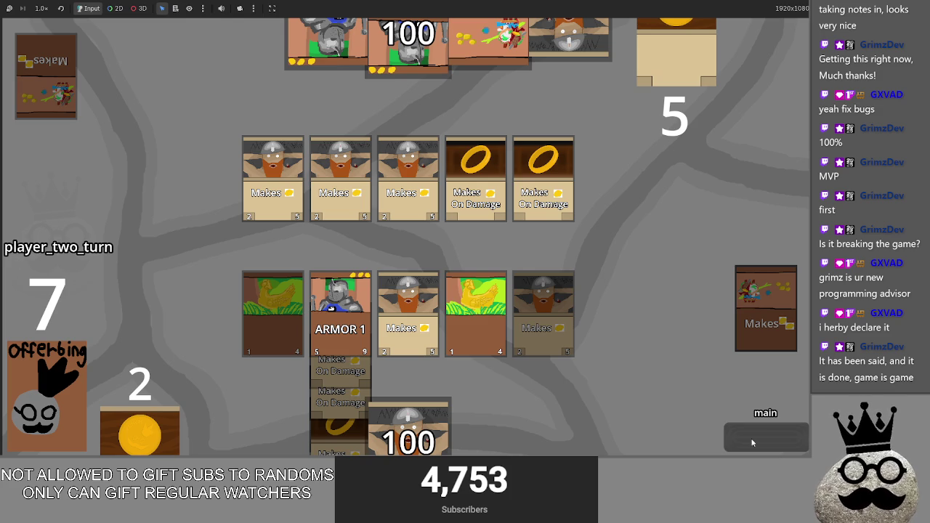
# - Play a dwarf for player two and step through attack, block and main_two, cutting life to 94
pyautogui.click(409, 429)
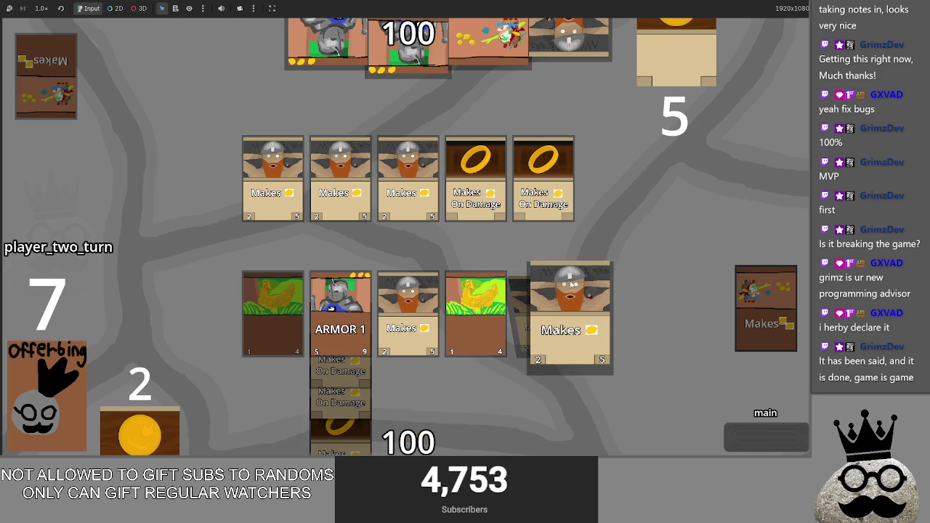
pyautogui.click(770, 438)
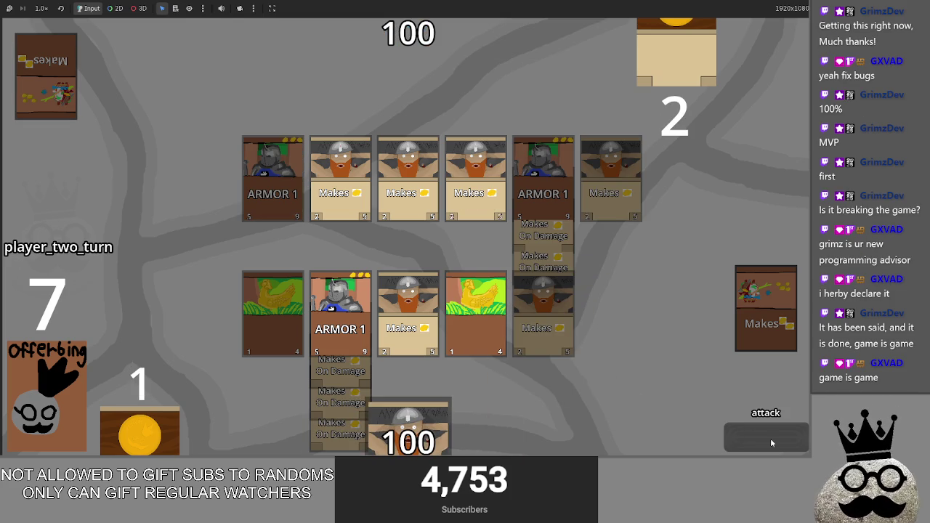
pyautogui.click(770, 438)
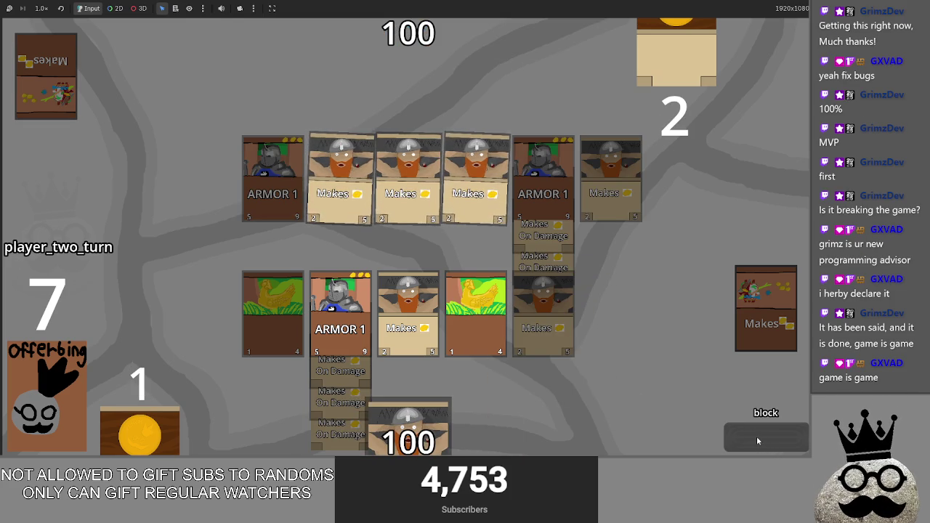
pyautogui.click(756, 436)
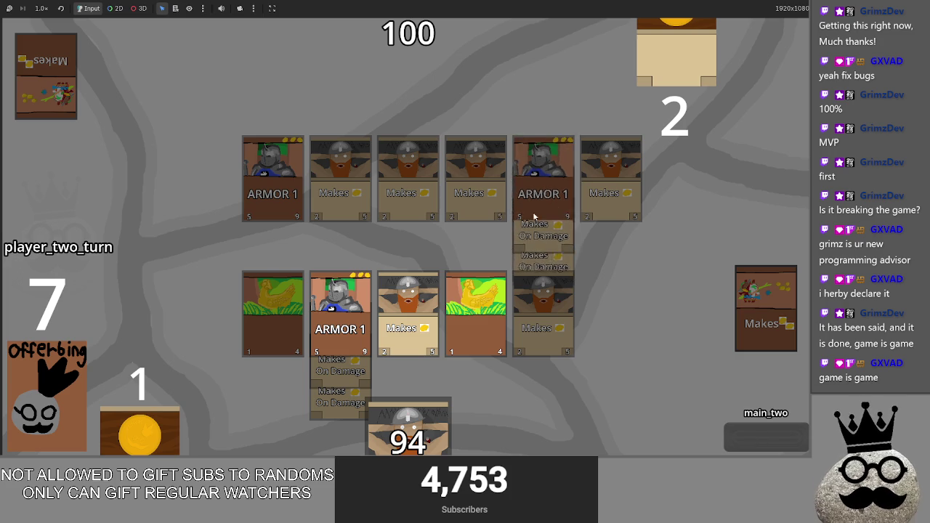
pyautogui.hotkey('alt', 'Tab')
pyautogui.hotkey('alt', 'Tab')
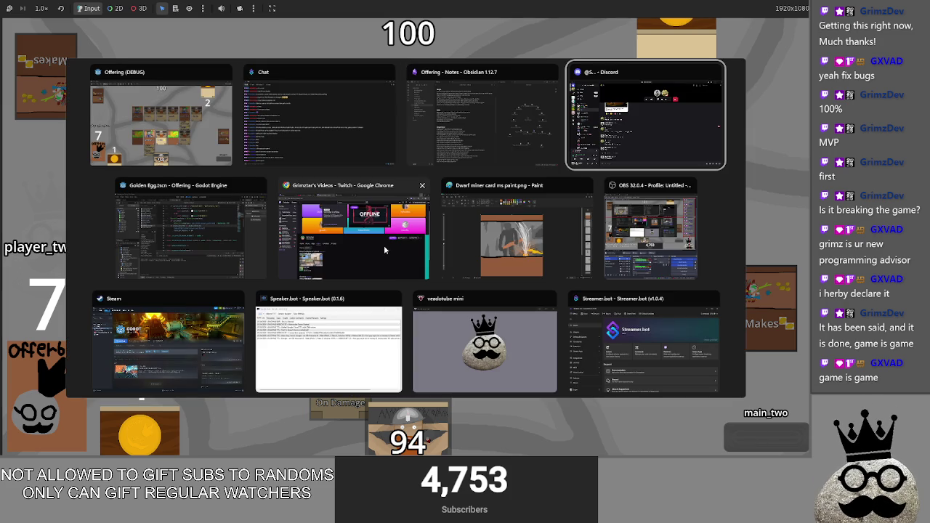
pyautogui.hotkey('alt', 'Tab')
pyautogui.hotkey('alt', 'Tab')
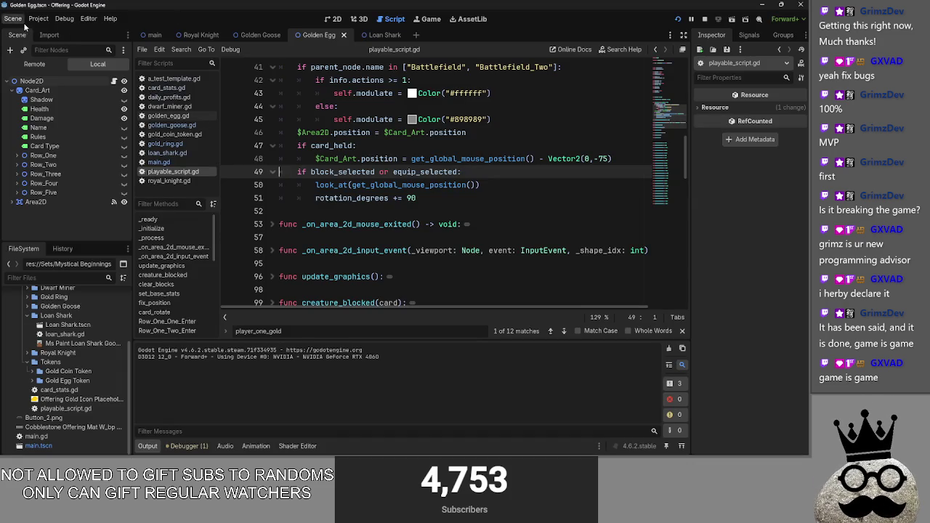
pyautogui.click(34, 64)
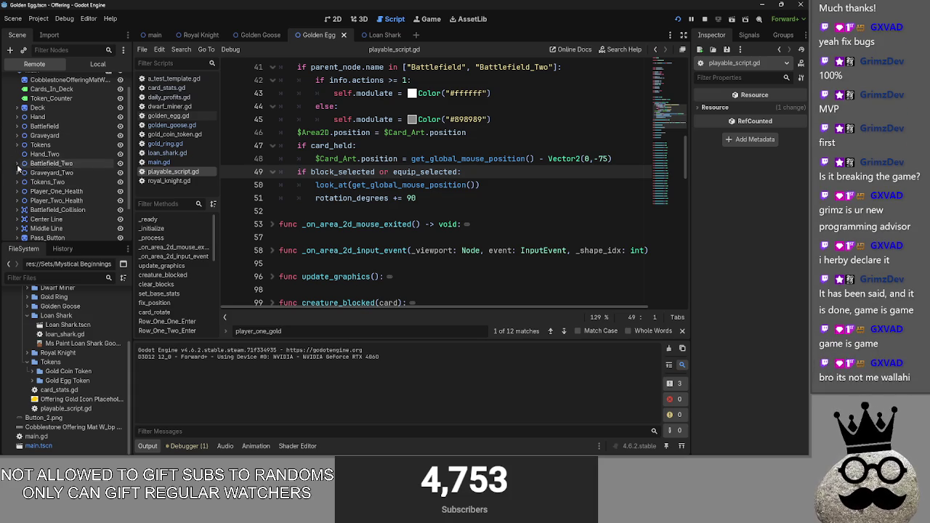
pyautogui.click(17, 163)
pyautogui.click(333, 20)
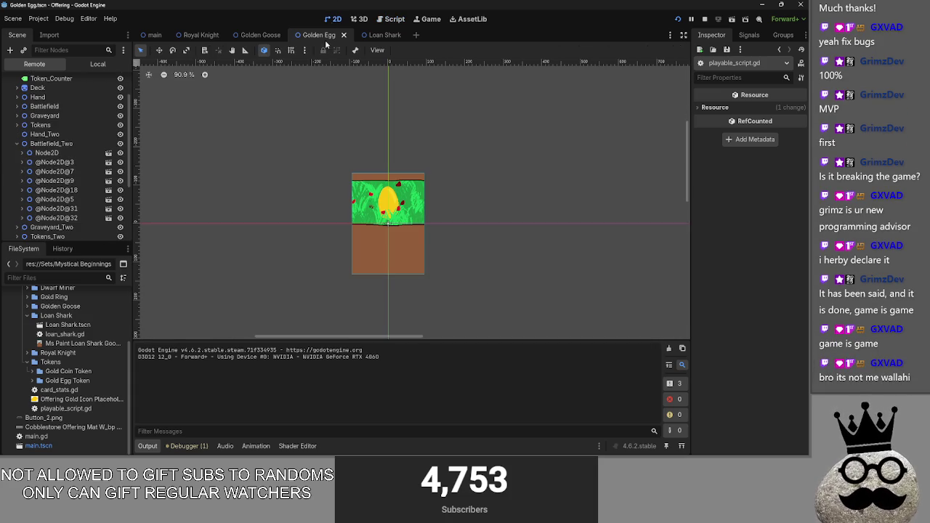
pyautogui.click(155, 35)
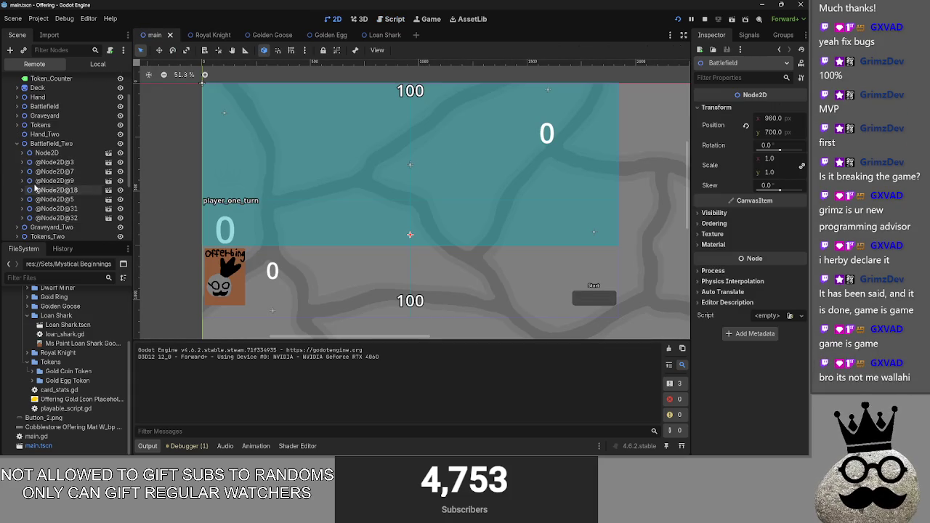
pyautogui.click(18, 106)
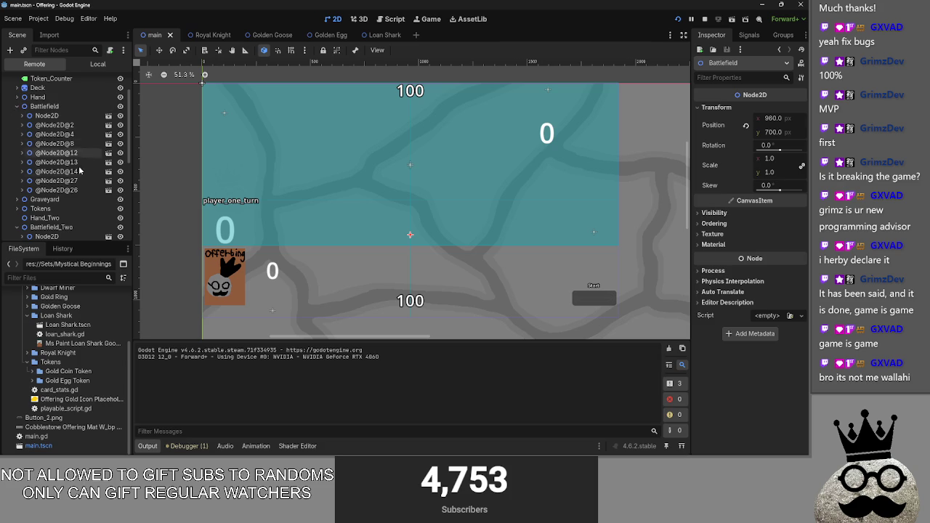
pyautogui.click(58, 190)
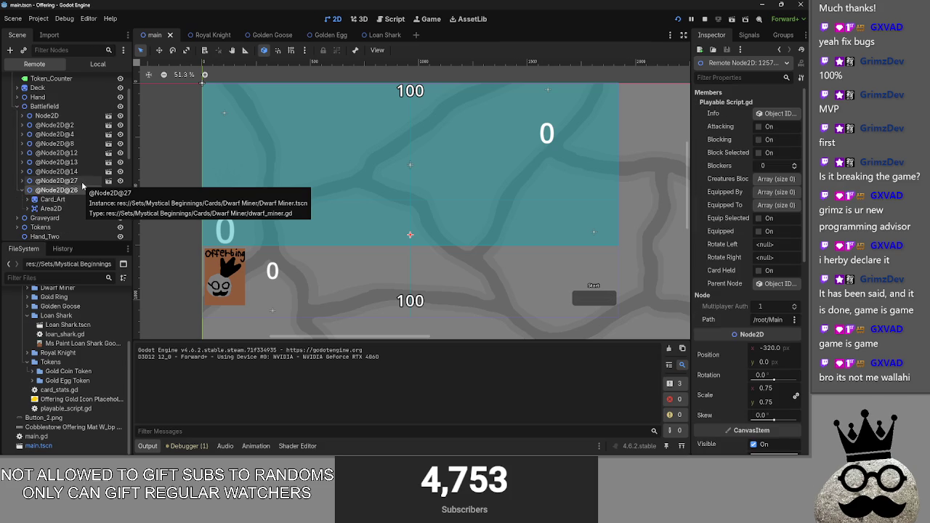
pyautogui.click(703, 19)
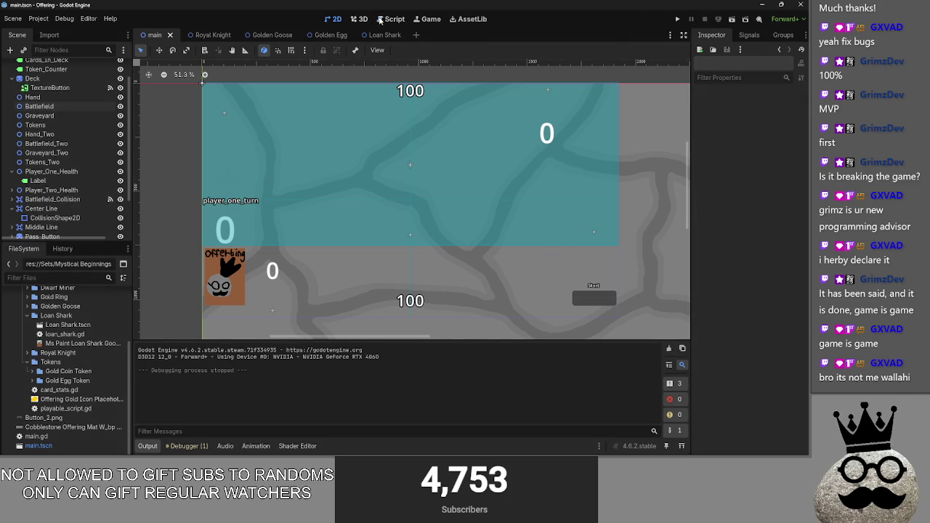
pyautogui.click(394, 19)
pyautogui.scroll(3, 462, 201)
pyautogui.scroll(1, 463, 201)
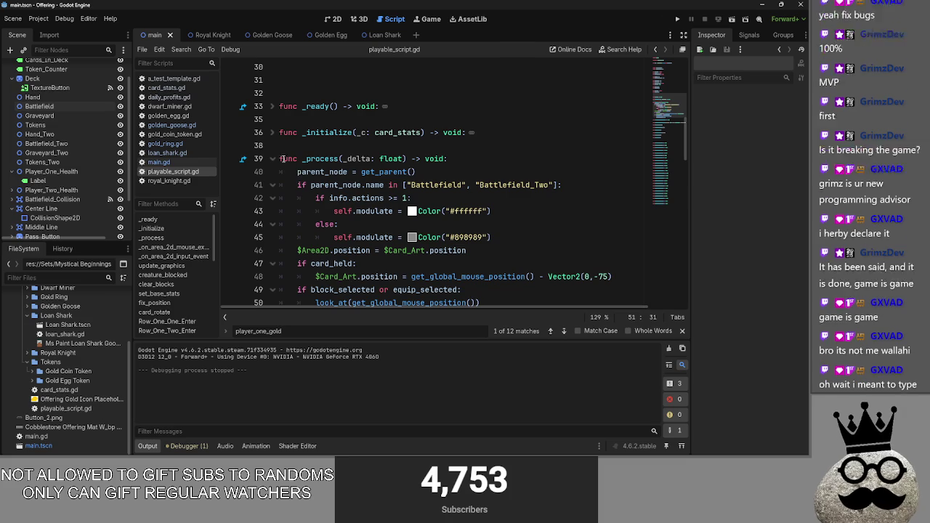
pyautogui.click(272, 158)
pyautogui.scroll(5, 329, 149)
pyautogui.scroll(3, 363, 181)
pyautogui.scroll(-2, 377, 203)
pyautogui.scroll(-1, 391, 215)
pyautogui.scroll(3, 391, 216)
pyautogui.scroll(1, 391, 216)
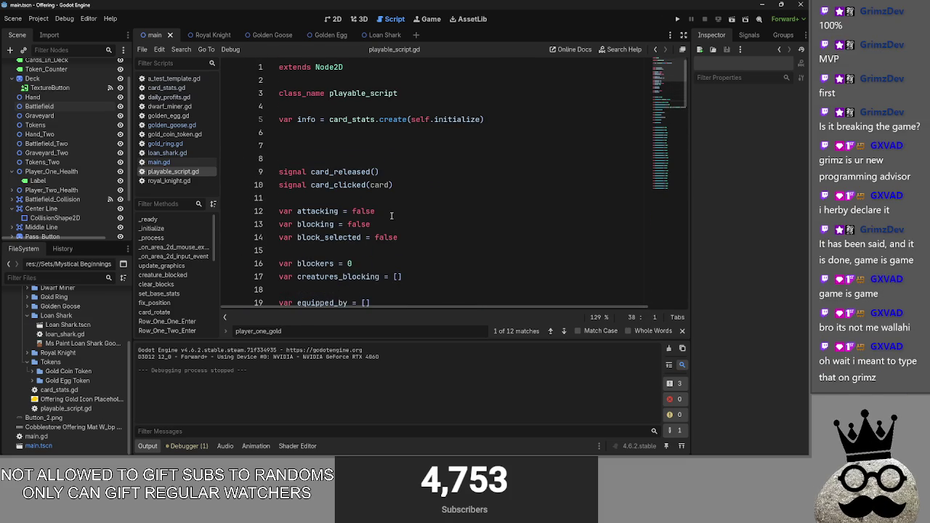
pyautogui.scroll(-2, 390, 216)
pyautogui.scroll(-2, 390, 216)
pyautogui.scroll(-1, 391, 216)
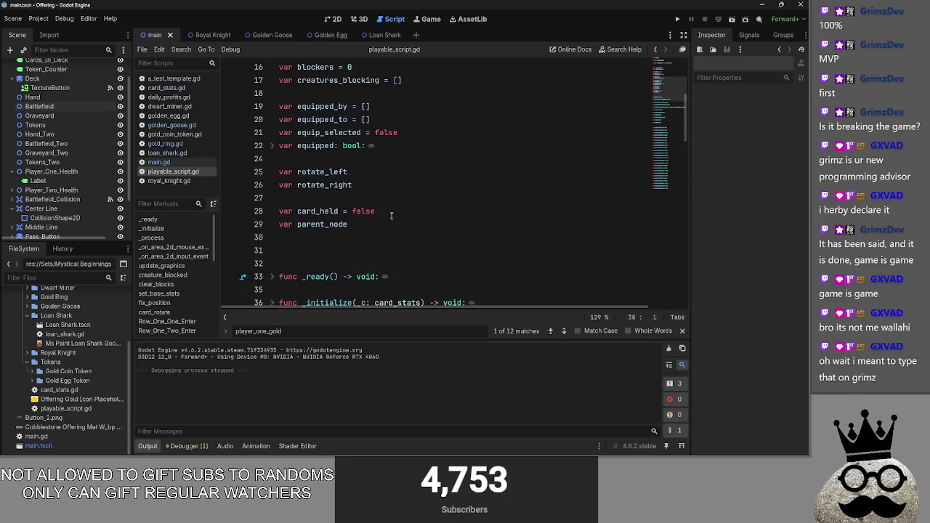
pyautogui.scroll(2, 390, 216)
pyautogui.scroll(3, 388, 216)
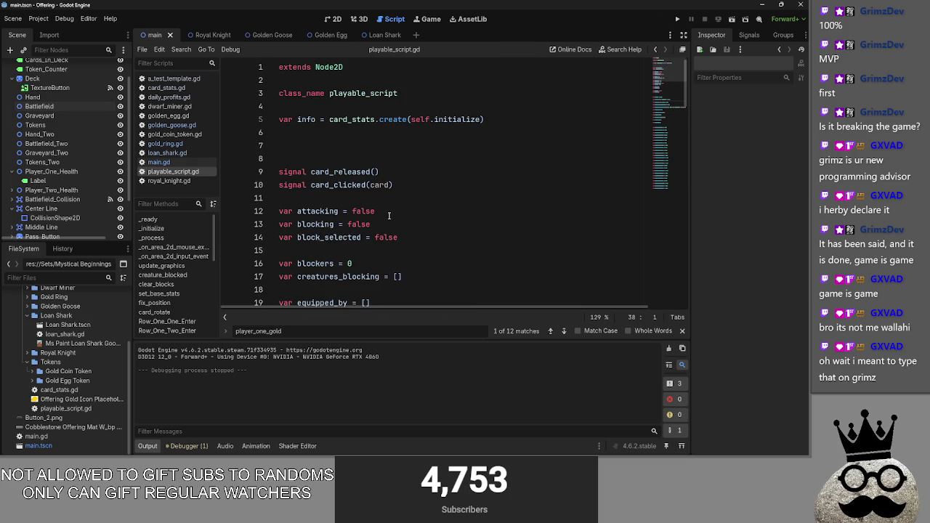
pyautogui.click(382, 196)
pyautogui.click(352, 142)
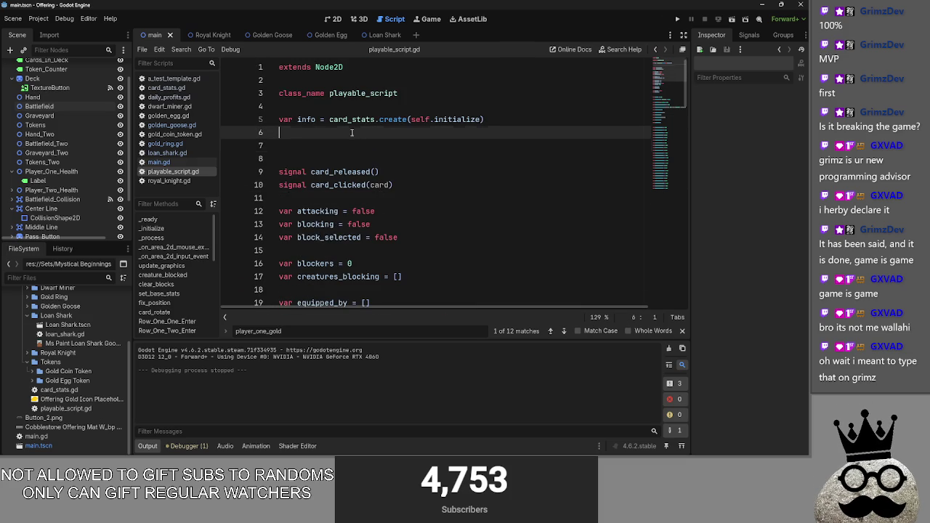
pyautogui.click(381, 119)
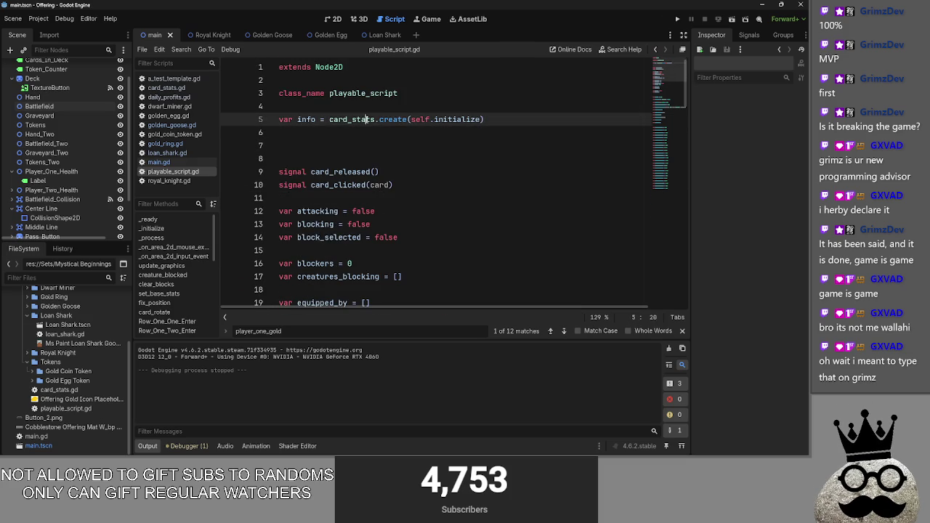
pyautogui.click(352, 119)
pyautogui.press('Down')
pyautogui.press('Down')
pyautogui.scroll(-10, 377, 145)
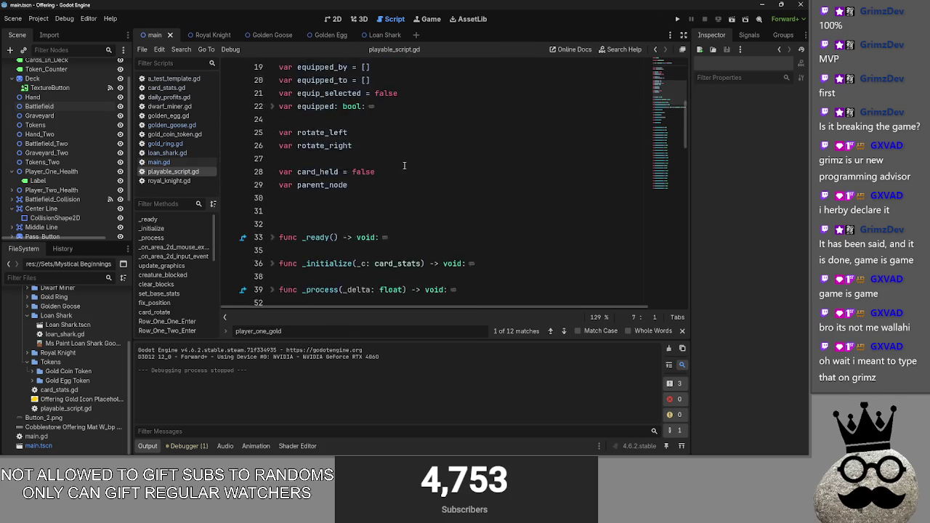
pyautogui.scroll(-5, 404, 165)
pyautogui.scroll(-1, 404, 166)
pyautogui.scroll(-5, 400, 168)
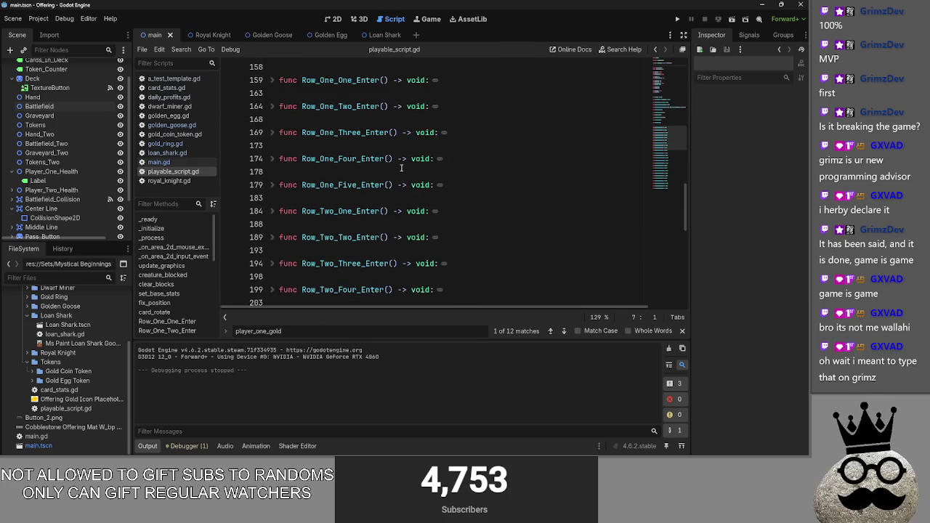
pyautogui.scroll(8, 401, 168)
pyautogui.scroll(3, 401, 167)
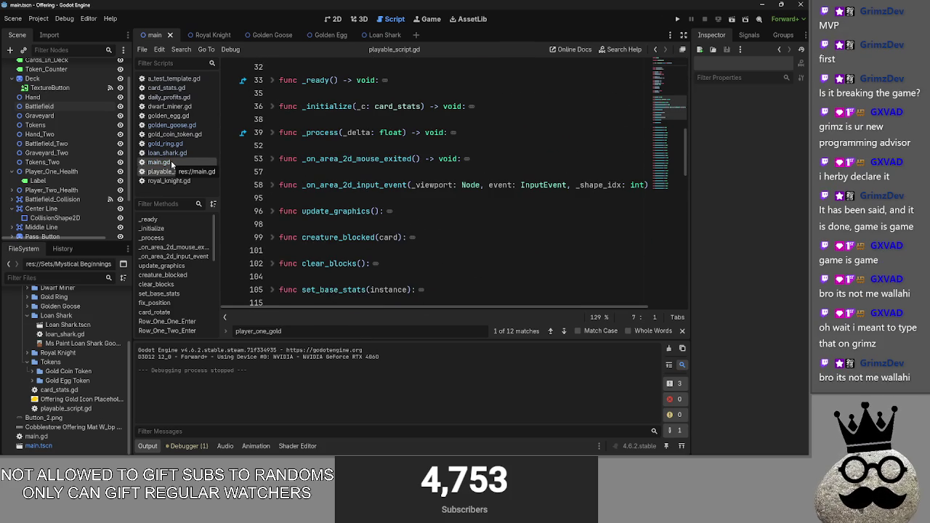
pyautogui.click(171, 160)
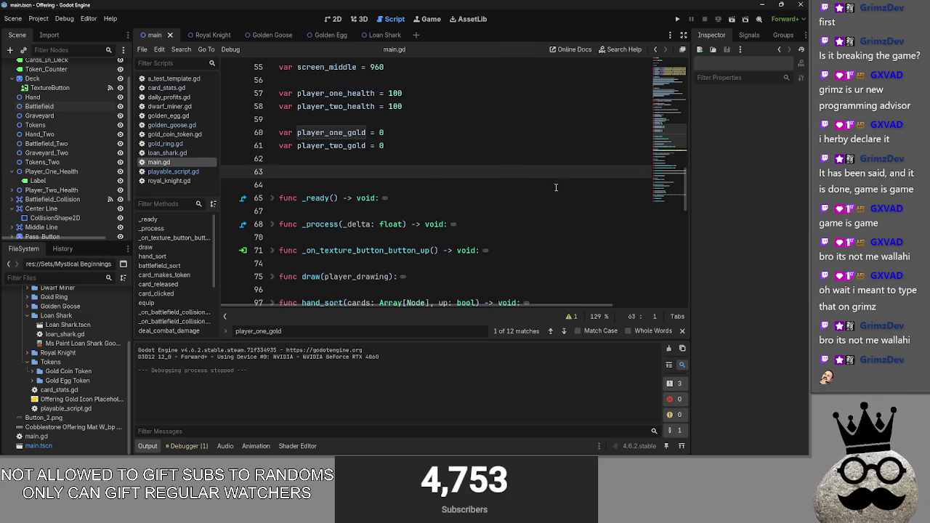
# - Scroll main.gd up to the card preloads and deck_one array, then switch to Obsidian
pyautogui.scroll(3, 329, 239)
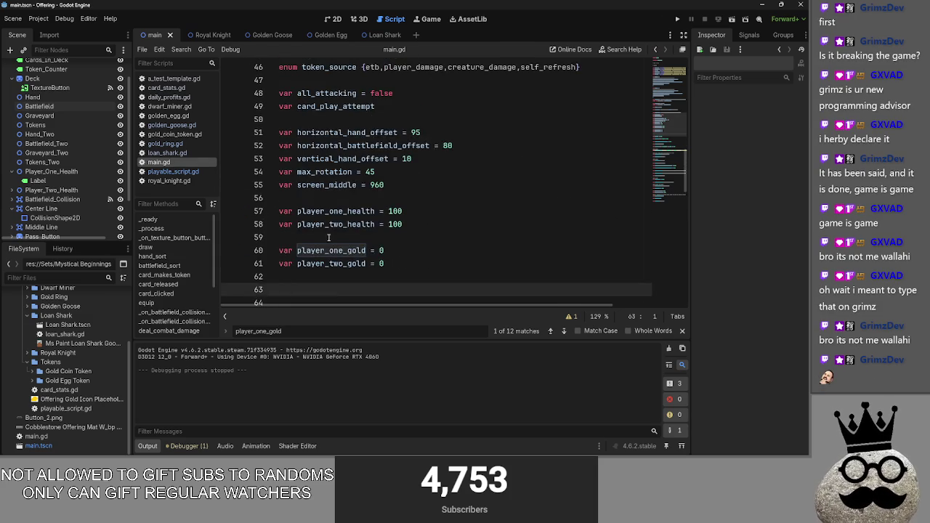
pyautogui.scroll(3, 331, 236)
pyautogui.scroll(3, 334, 234)
pyautogui.scroll(3, 335, 234)
pyautogui.scroll(3, 335, 231)
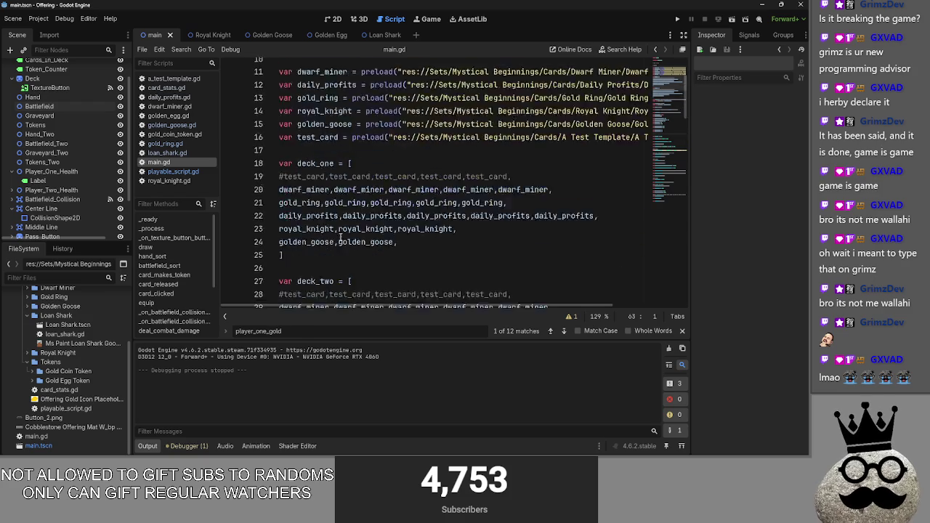
pyautogui.scroll(3, 339, 228)
pyautogui.click(321, 211)
pyautogui.scroll(-3, 392, 225)
pyautogui.press('Down')
pyautogui.press('Down')
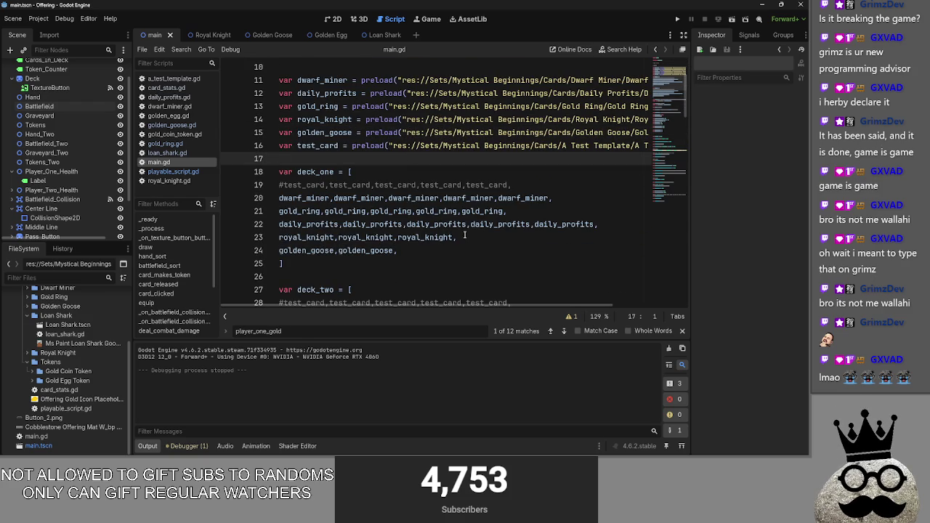
pyautogui.hotkey('alt', 'Tab')
pyautogui.hotkey('alt', 'Tab')
pyautogui.scroll(-1, 301, 252)
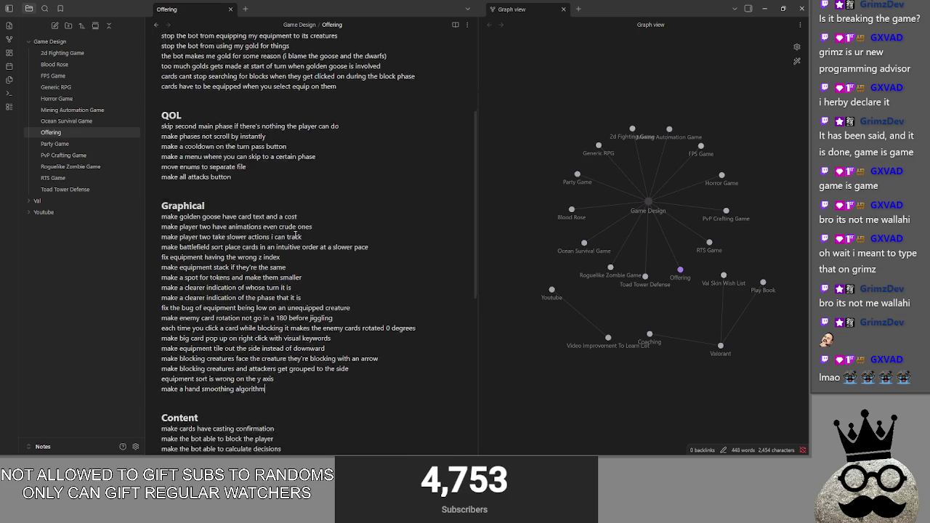
# - Scroll the Offering Bugs, QOL and Graphical lists, then minimize Obsidian back to main.gd
pyautogui.scroll(-3, 302, 252)
pyautogui.scroll(3, 301, 264)
pyautogui.scroll(3, 297, 262)
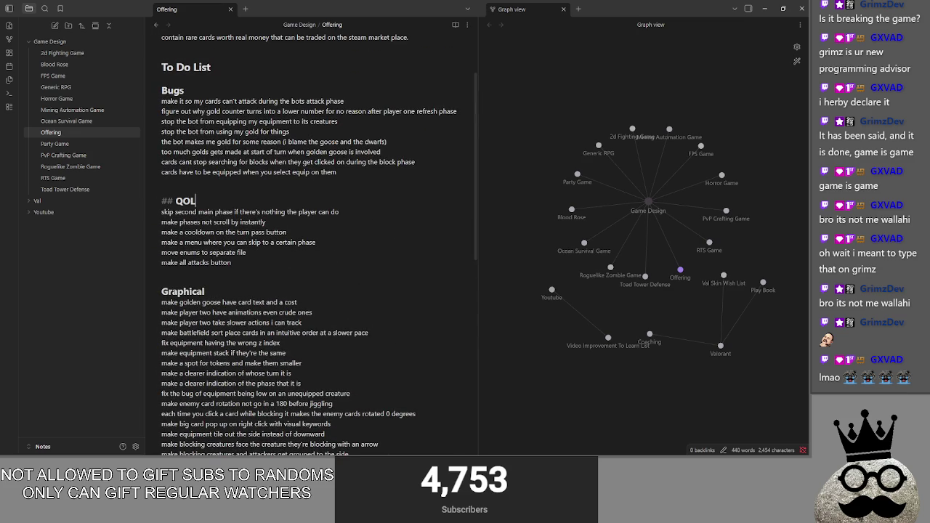
pyautogui.click(765, 9)
pyautogui.scroll(-3, 347, 245)
pyautogui.scroll(-4, 347, 245)
pyautogui.scroll(-1, 347, 245)
pyautogui.scroll(-2, 347, 245)
# - Fold battlefield_sort and briefly peek inside card_makes_token in main.gd
pyautogui.click(349, 238)
pyautogui.scroll(-5, 349, 241)
pyautogui.scroll(-1, 350, 241)
pyautogui.scroll(-1, 350, 241)
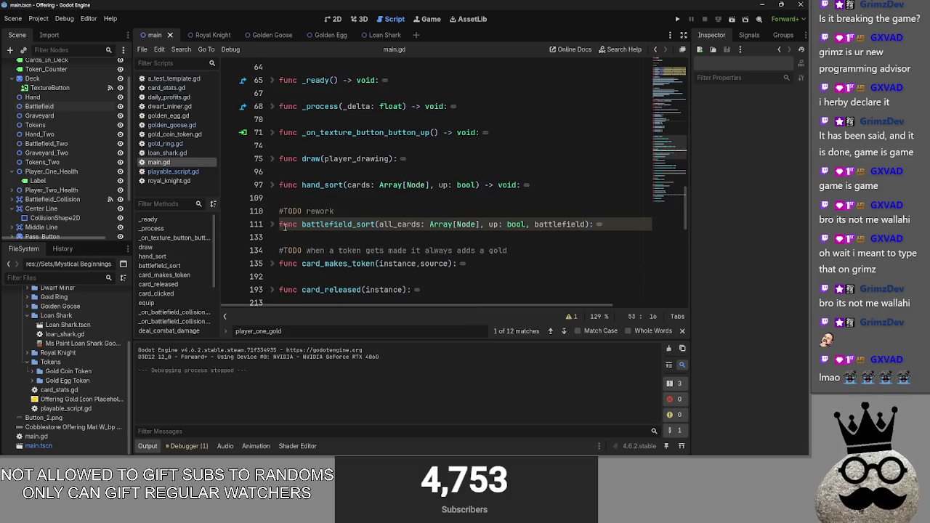
pyautogui.scroll(-2, 274, 229)
pyautogui.click(273, 146)
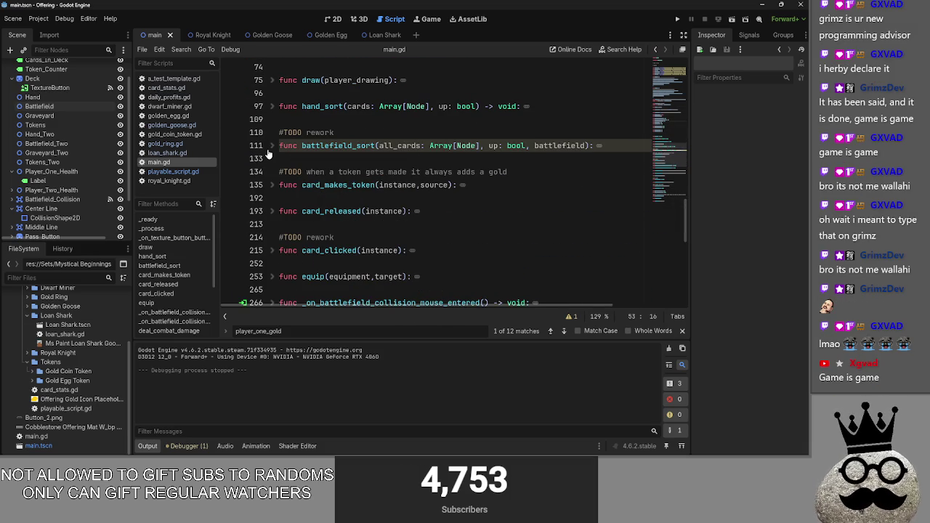
pyautogui.click(408, 160)
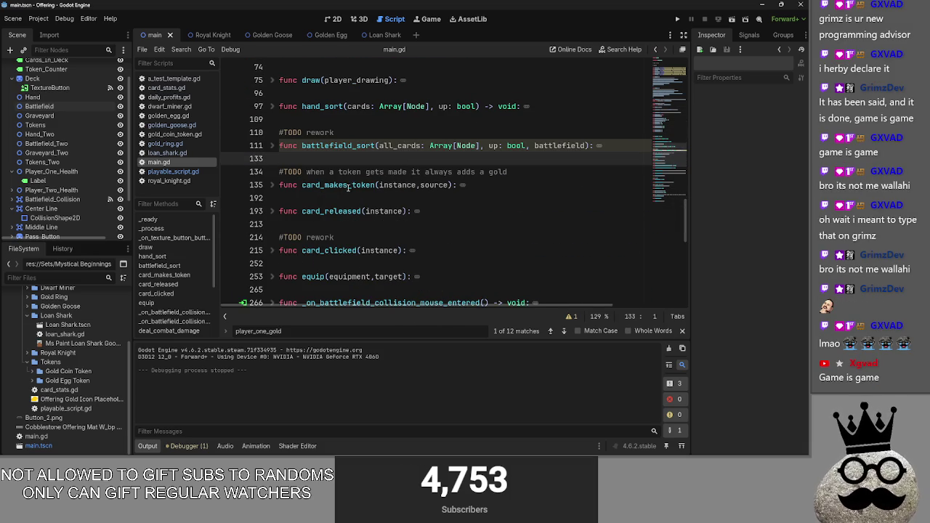
pyautogui.click(267, 186)
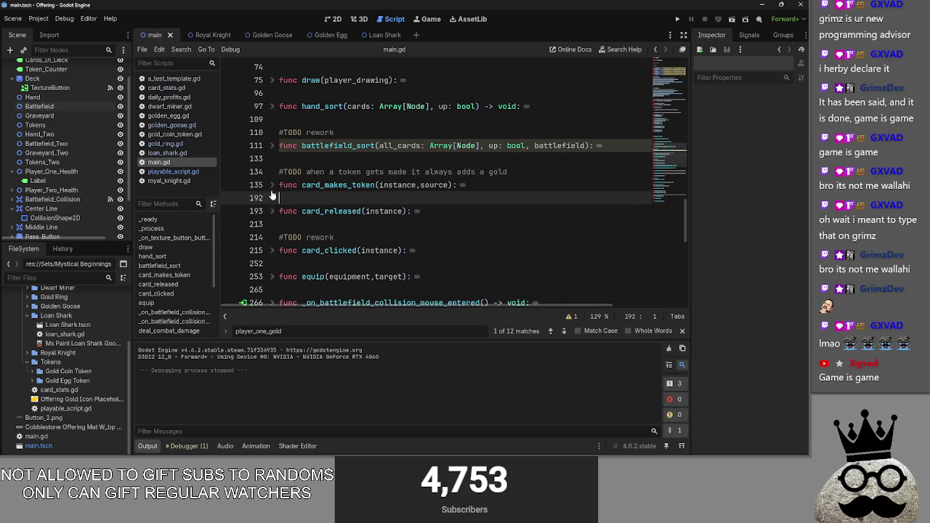
pyautogui.click(267, 185)
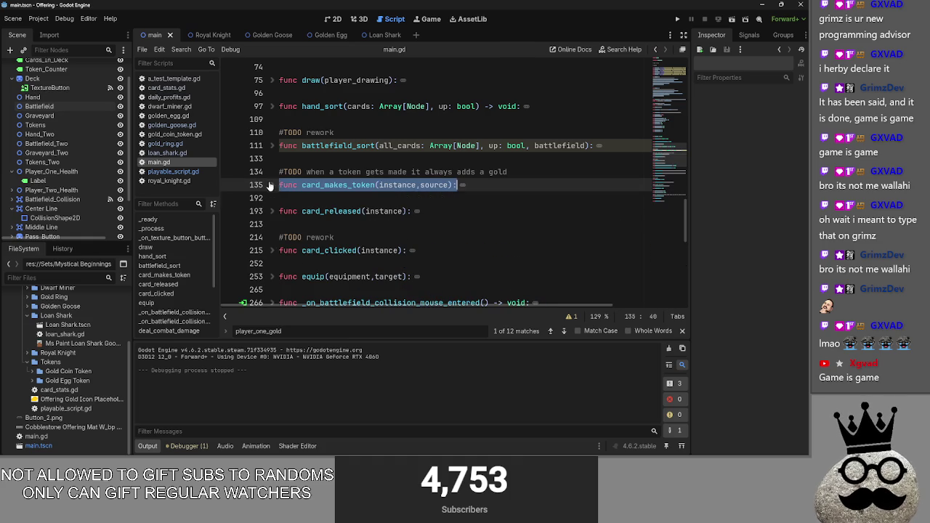
pyautogui.click(310, 202)
# - Expand card_clicked and read through its equip code and the blocking loop on lines 236–240
pyautogui.scroll(-1, 291, 206)
pyautogui.click(273, 210)
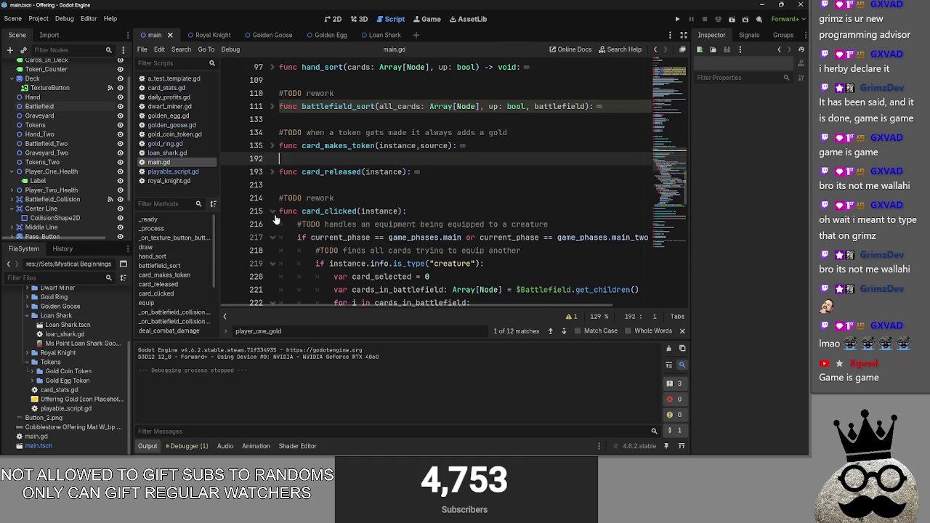
pyautogui.scroll(-2, 274, 189)
pyautogui.scroll(-1, 319, 207)
pyautogui.moveTo(449, 210); pyautogui.dragTo(444, 184)
pyautogui.click(444, 198)
pyautogui.scroll(-2, 444, 203)
pyautogui.scroll(-3, 444, 214)
pyautogui.scroll(-1, 444, 215)
pyautogui.scroll(-2, 444, 215)
pyautogui.scroll(2, 443, 215)
pyautogui.scroll(1, 444, 215)
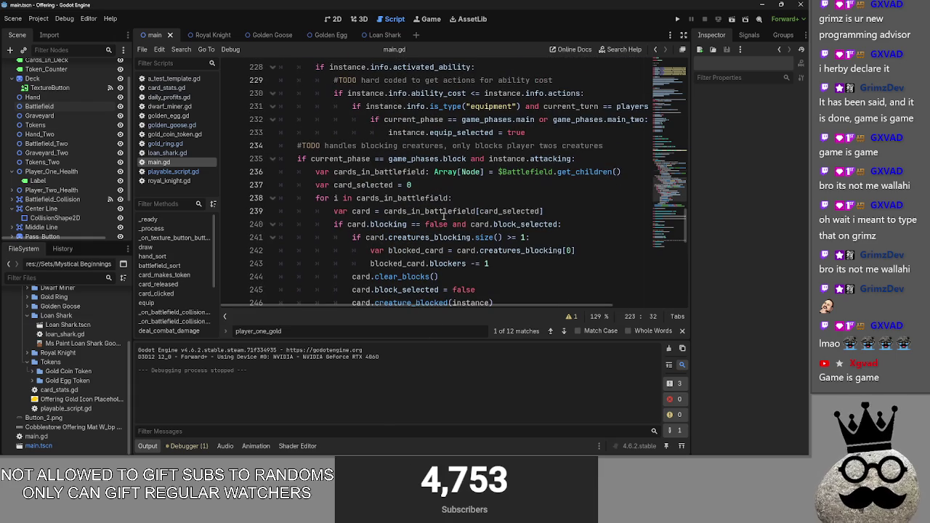
pyautogui.moveTo(582, 225); pyautogui.dragTo(287, 172)
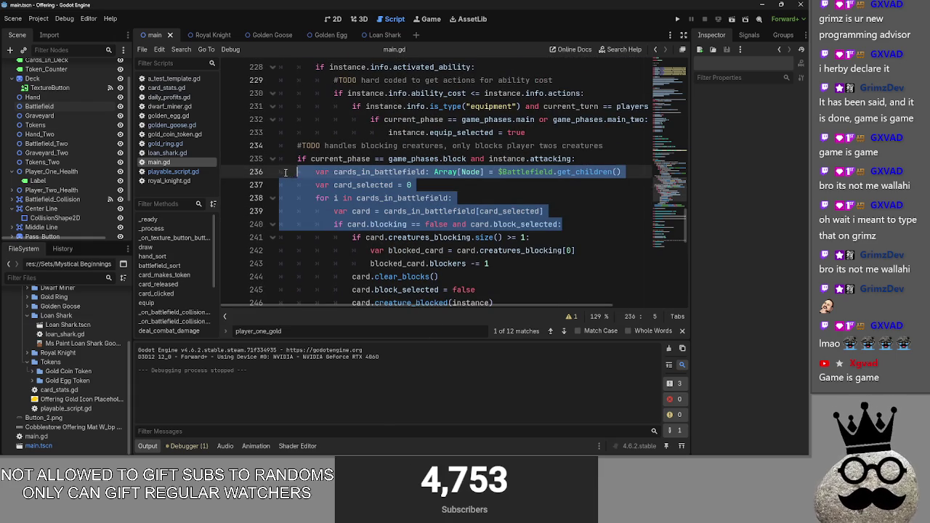
pyautogui.click(579, 212)
# - Collapse card_clicked and select 'rework' in the battlefield_sort TODO comment
pyautogui.scroll(-1, 580, 237)
pyautogui.scroll(-2, 580, 236)
pyautogui.scroll(3, 579, 236)
pyautogui.scroll(2, 580, 237)
pyautogui.scroll(3, 580, 236)
pyautogui.scroll(2, 579, 237)
pyautogui.click(275, 211)
pyautogui.doubleClick(324, 199)
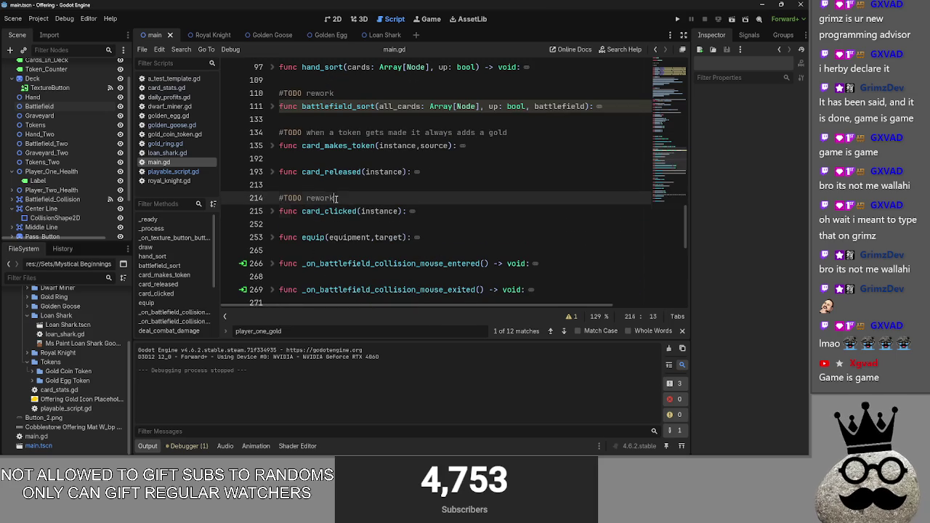
# - Unfold card_makes_token and fold its etb, player_damage, creature_damage and self_refresh branches
pyautogui.click(273, 107)
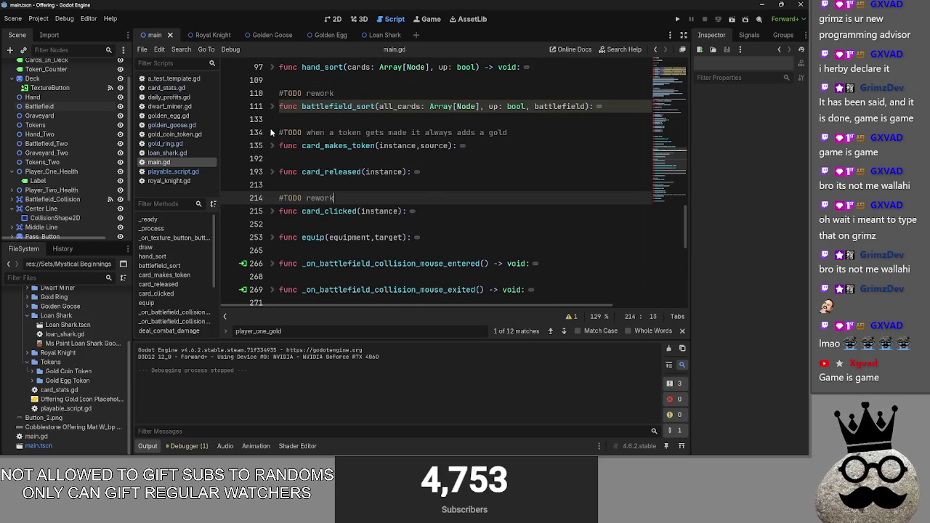
pyautogui.click(270, 146)
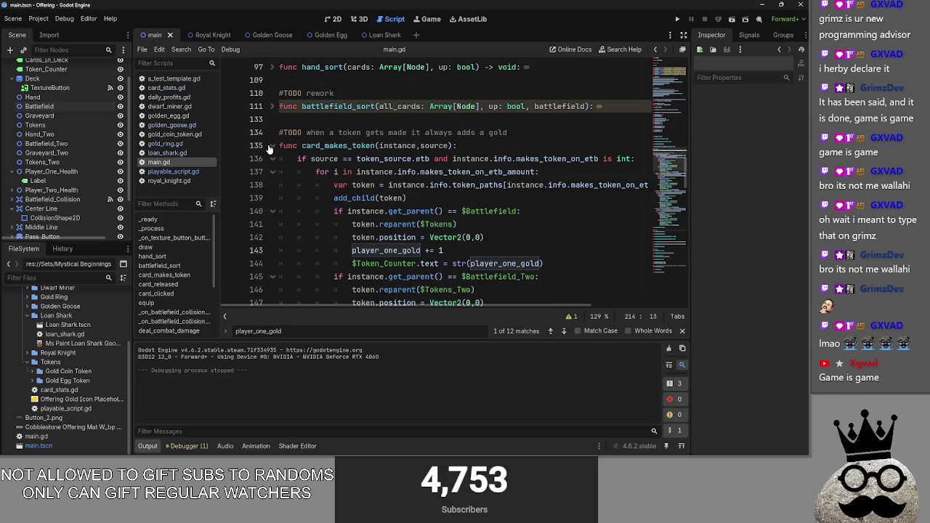
pyautogui.click(273, 159)
pyautogui.click(273, 171)
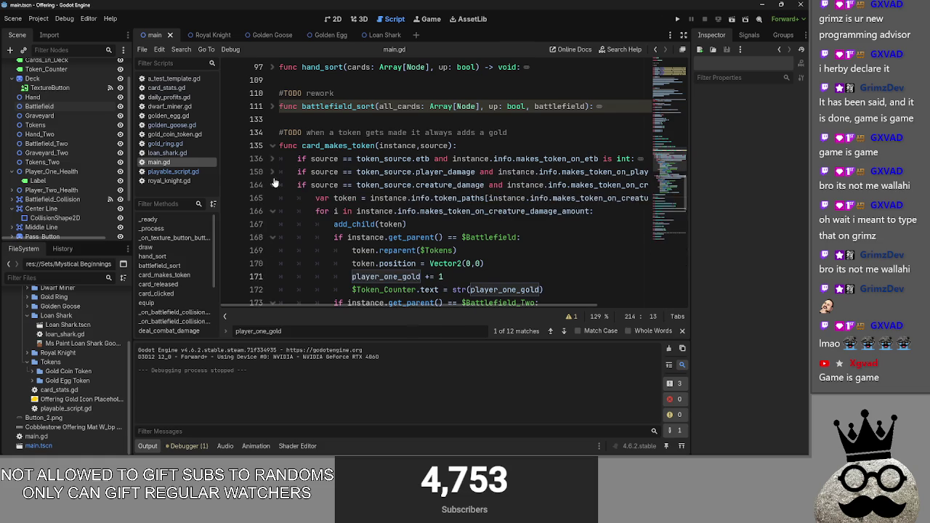
pyautogui.click(273, 197)
pyautogui.moveTo(508, 306)
pyautogui.mouseDown()
pyautogui.moveTo(585, 311)
pyautogui.moveTo(494, 305)
pyautogui.mouseUp()
pyautogui.click(341, 197)
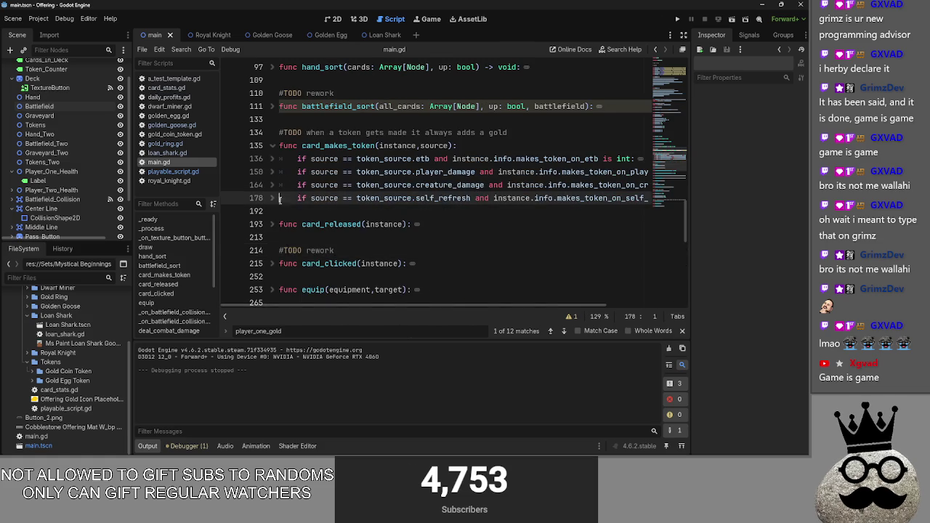
# - Review the add_child code around lines 183-184 and fold the self_refresh branch back up
pyautogui.scroll(-1, 497, 205)
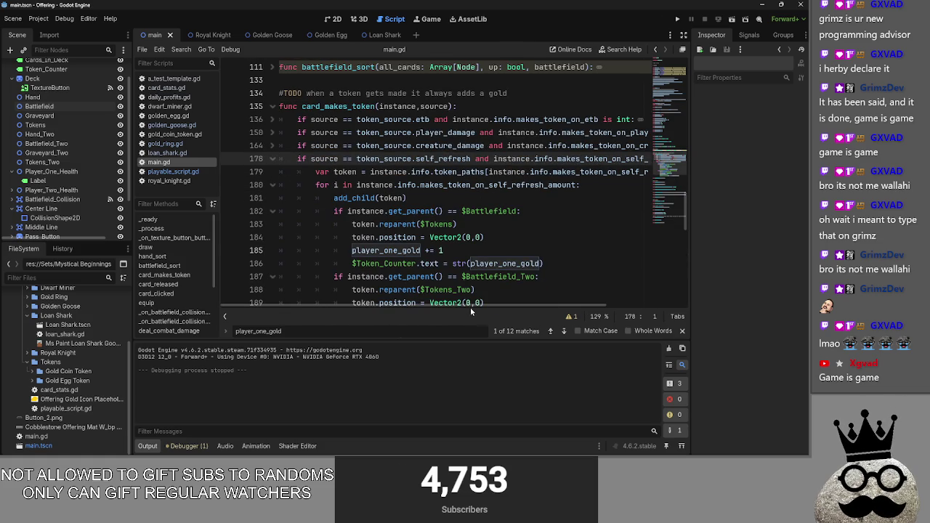
pyautogui.moveTo(491, 307)
pyautogui.mouseDown()
pyautogui.moveTo(567, 312)
pyautogui.moveTo(435, 308)
pyautogui.mouseUp()
pyautogui.scroll(-1, 426, 260)
pyautogui.doubleClick(385, 158)
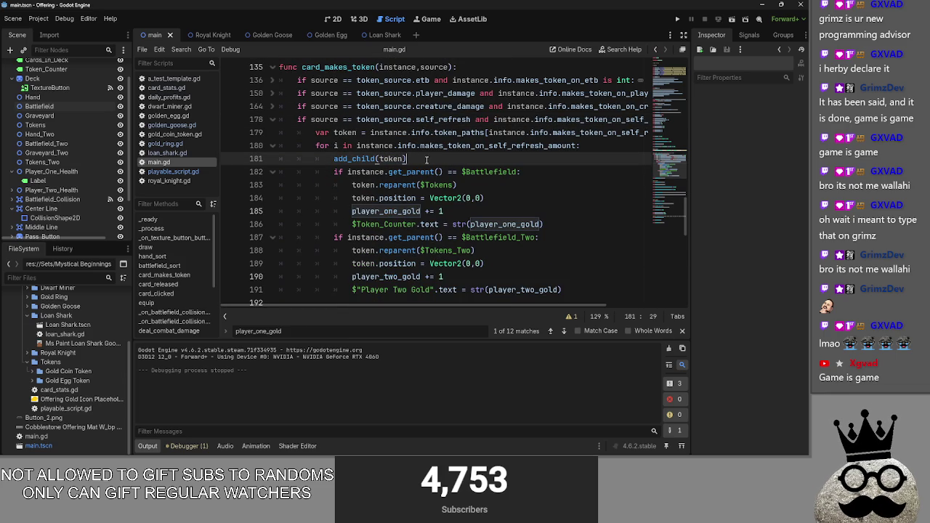
pyautogui.click(485, 187)
pyautogui.click(487, 197)
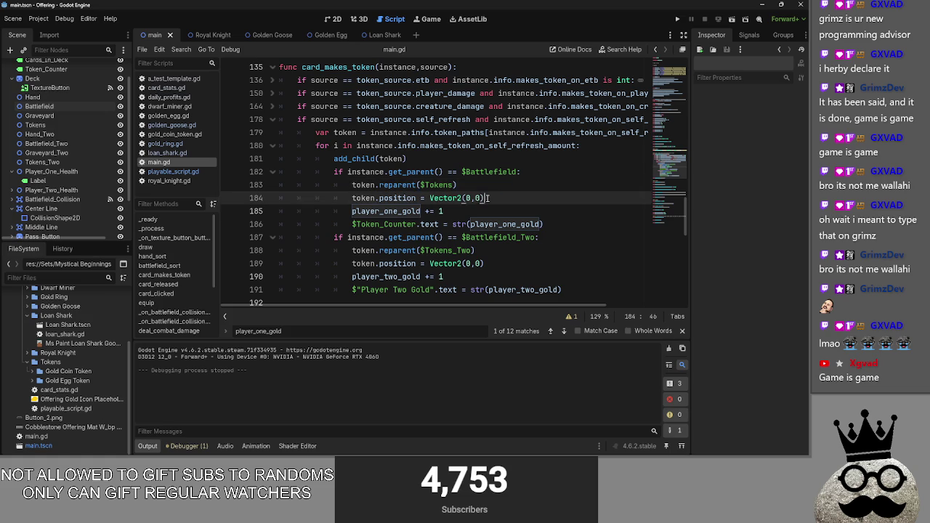
pyautogui.click(272, 119)
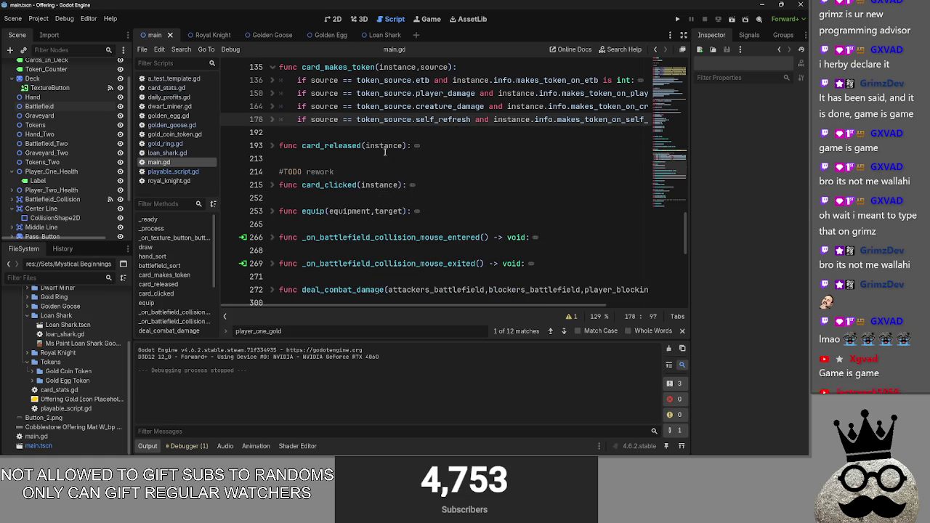
# - Expand and collapse card_released and card_clicked to inspect their contents
pyautogui.click(272, 145)
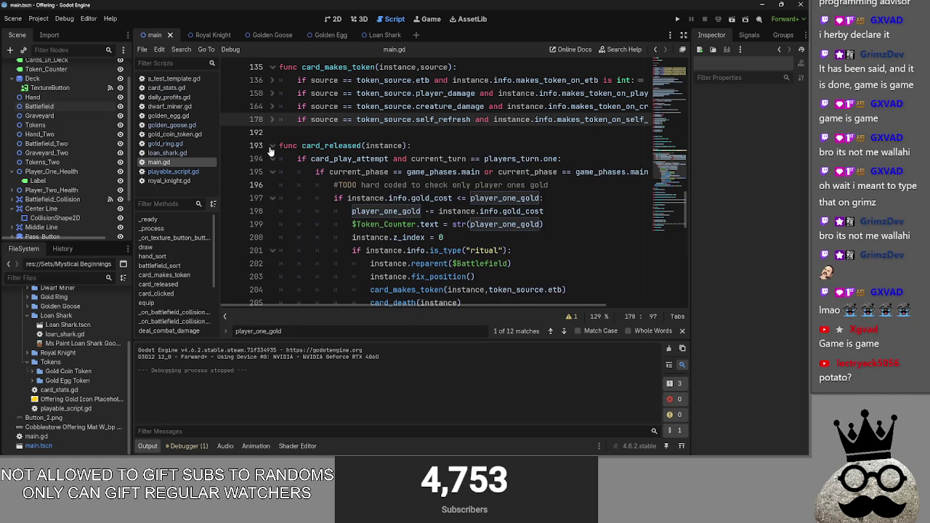
pyautogui.click(271, 158)
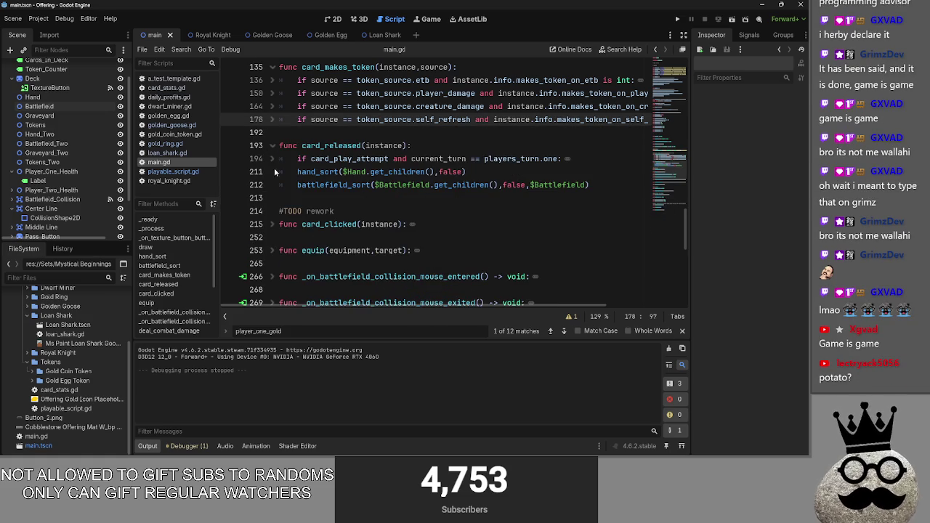
pyautogui.click(271, 145)
pyautogui.click(271, 184)
pyautogui.scroll(-1, 276, 210)
# - Inspect the equip function, selecting lines 259-263, then fold it back up
pyautogui.click(270, 171)
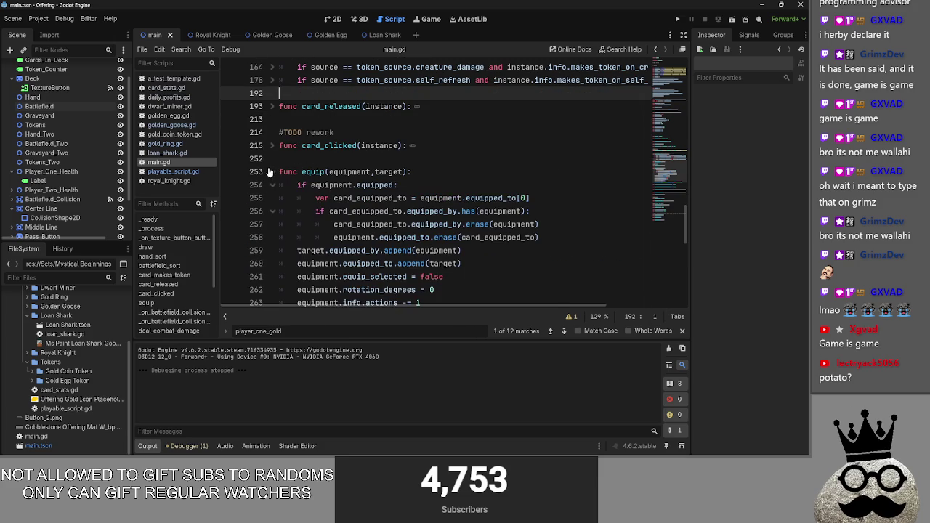
pyautogui.scroll(-1, 269, 176)
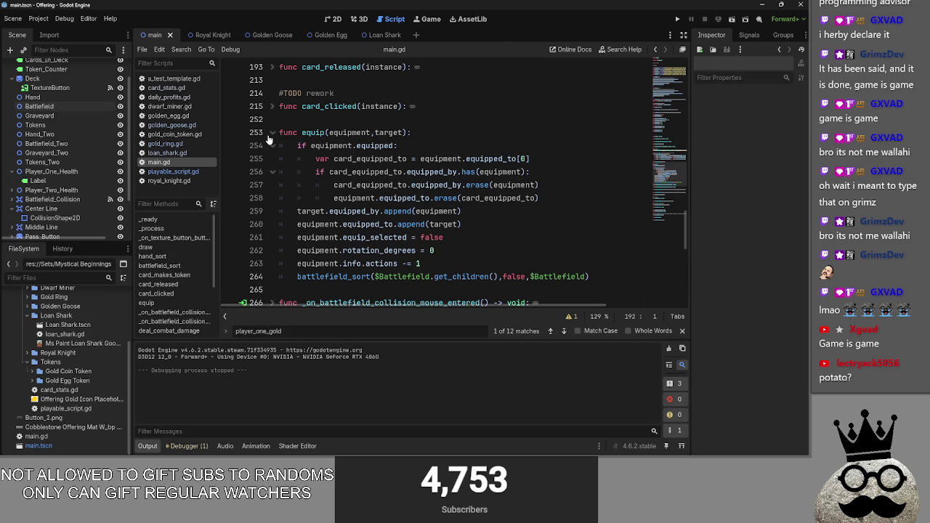
pyautogui.moveTo(441, 263); pyautogui.dragTo(247, 210)
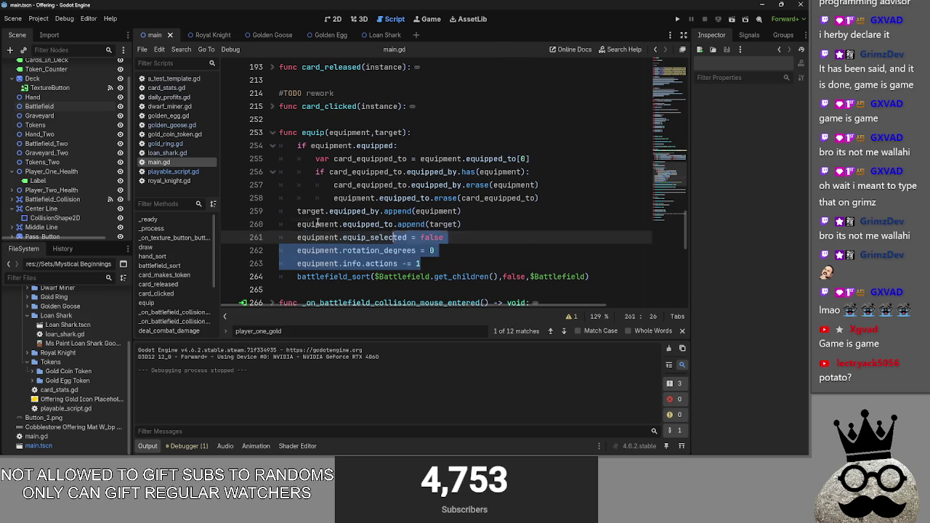
pyautogui.click(436, 263)
pyautogui.click(267, 132)
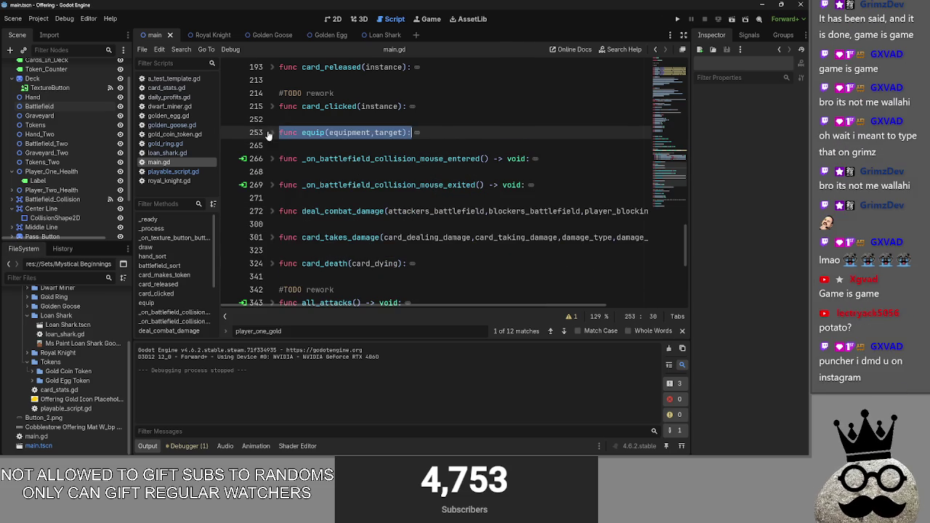
pyautogui.click(300, 122)
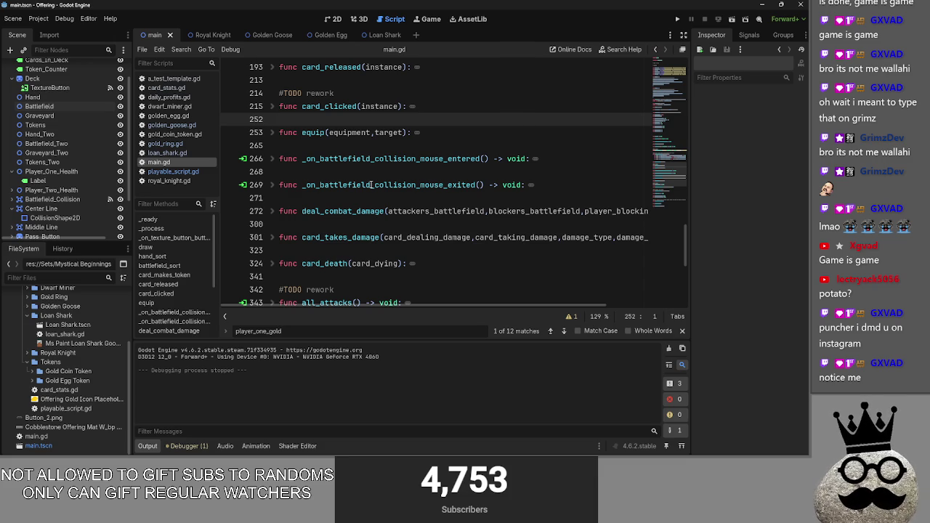
# - Peek inside deal_combat_damage, then unfold card_death and review its line 333
pyautogui.click(272, 210)
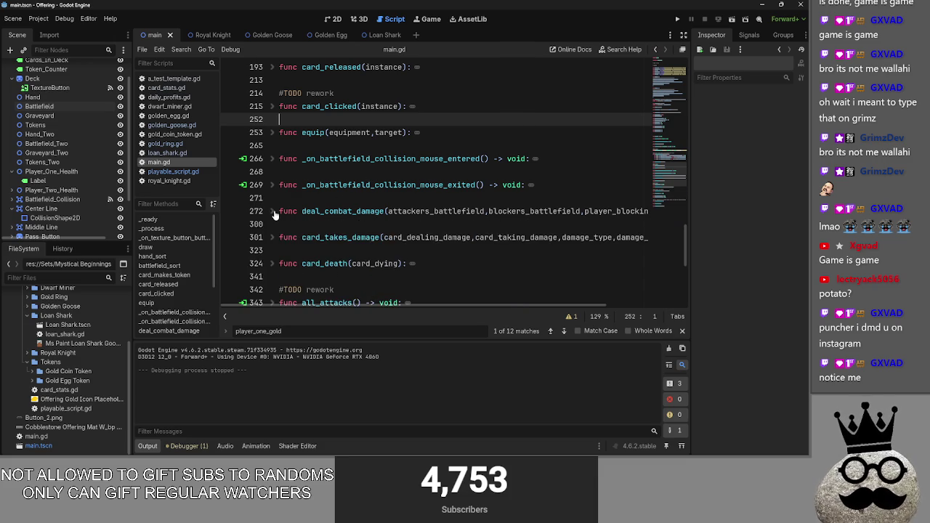
pyautogui.scroll(-2, 278, 241)
pyautogui.click(271, 185)
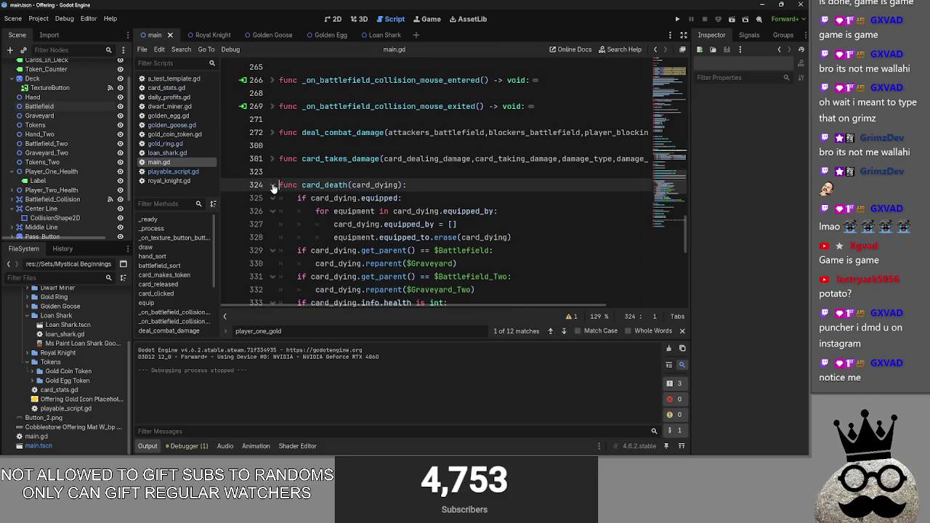
pyautogui.scroll(-2, 288, 194)
pyautogui.scroll(-1, 288, 194)
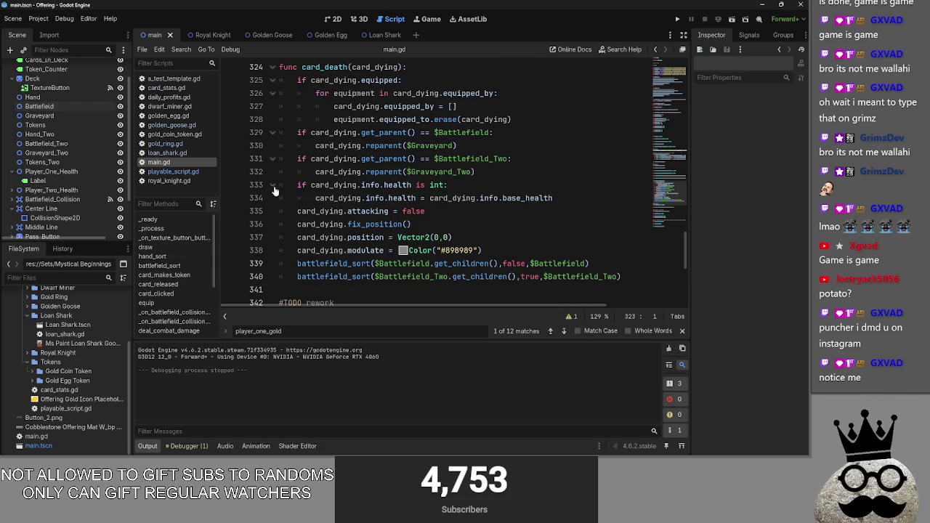
pyautogui.click(266, 182)
pyautogui.click(490, 184)
pyautogui.scroll(1, 490, 185)
pyautogui.scroll(1, 490, 184)
# - Examine card_death's name and card_dying parameter on line 324, then switch to Obsidian
pyautogui.doubleClick(374, 106)
pyautogui.click(436, 110)
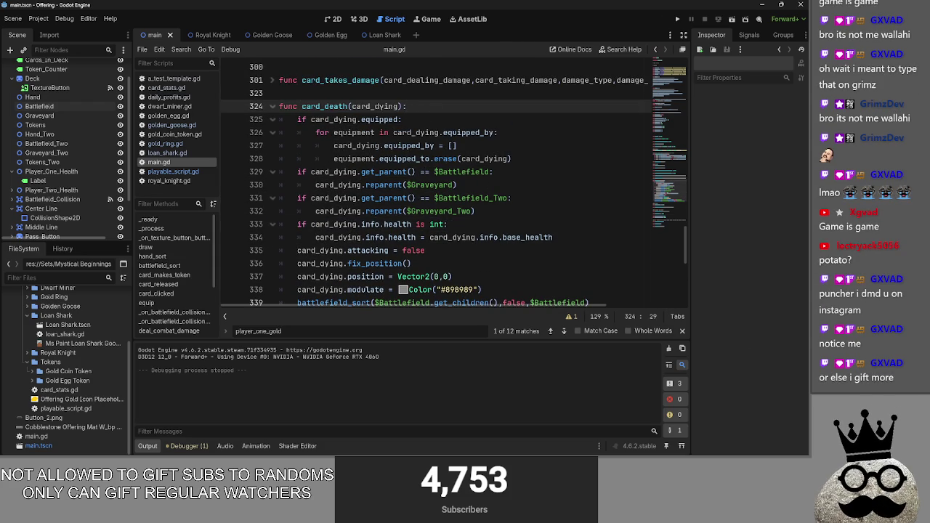
pyautogui.doubleClick(326, 106)
pyautogui.doubleClick(350, 106)
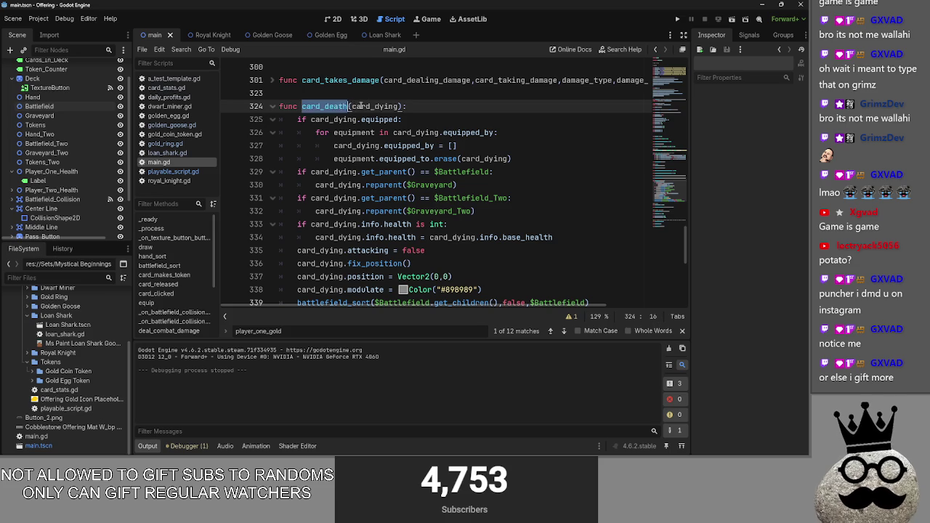
pyautogui.doubleClick(349, 106)
pyautogui.click(357, 106)
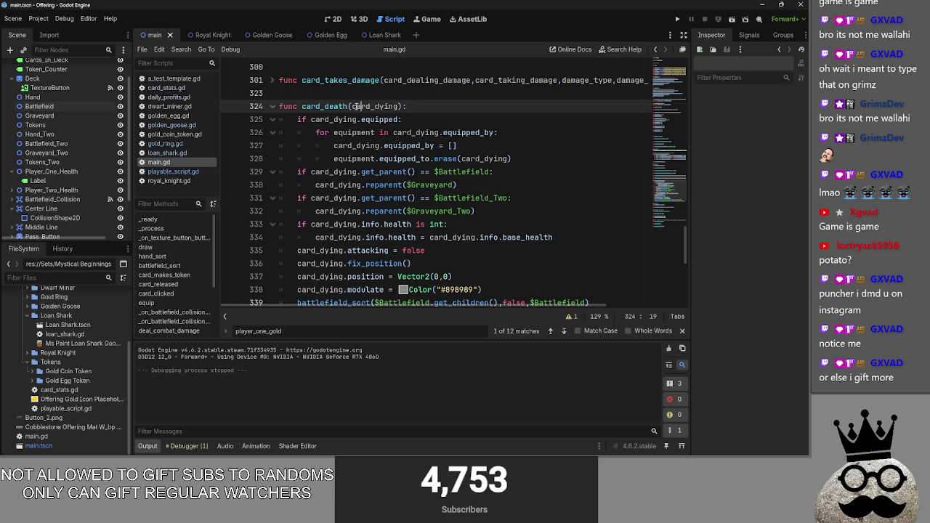
pyautogui.hotkey('alt', 'Tab')
# - Create a new Obsidian note titled 'To Do List'
pyautogui.rightClick(77, 224)
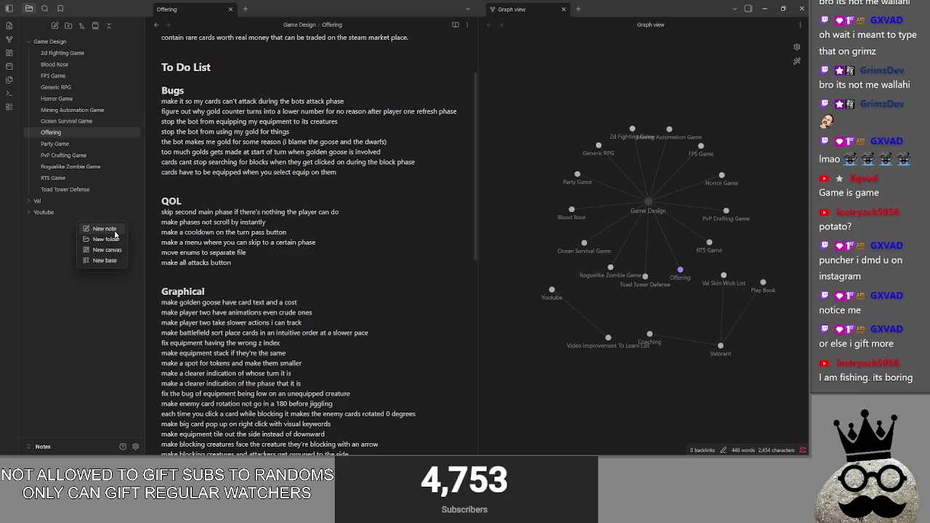
pyautogui.click(109, 229)
pyautogui.write('To Do List')
pyautogui.press('Return')
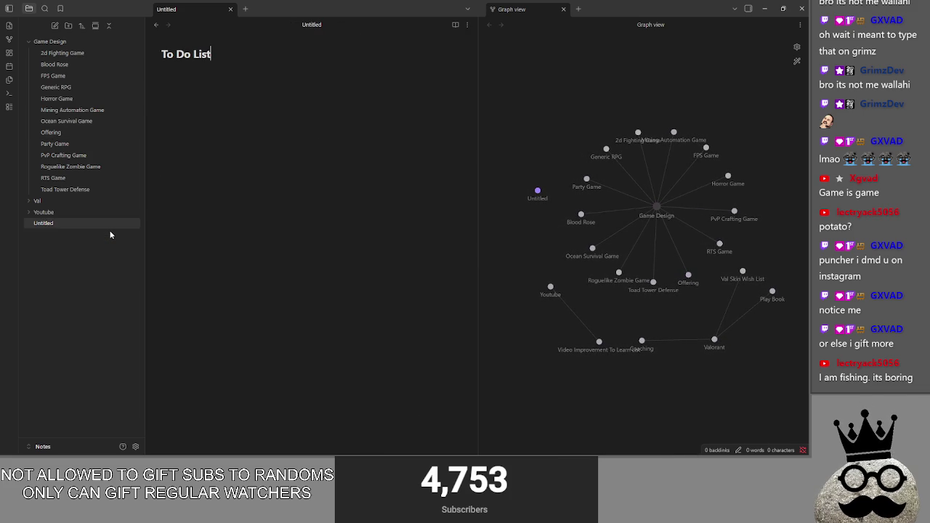
# - Delete the To Do List note and confirm the deletion
pyautogui.scroll(2, 569, 317)
pyautogui.scroll(3, 569, 316)
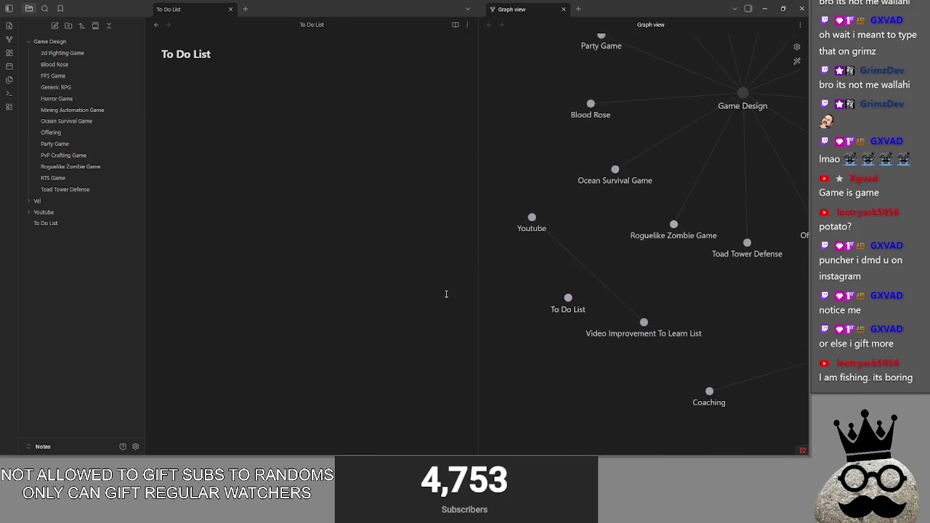
pyautogui.rightClick(67, 225)
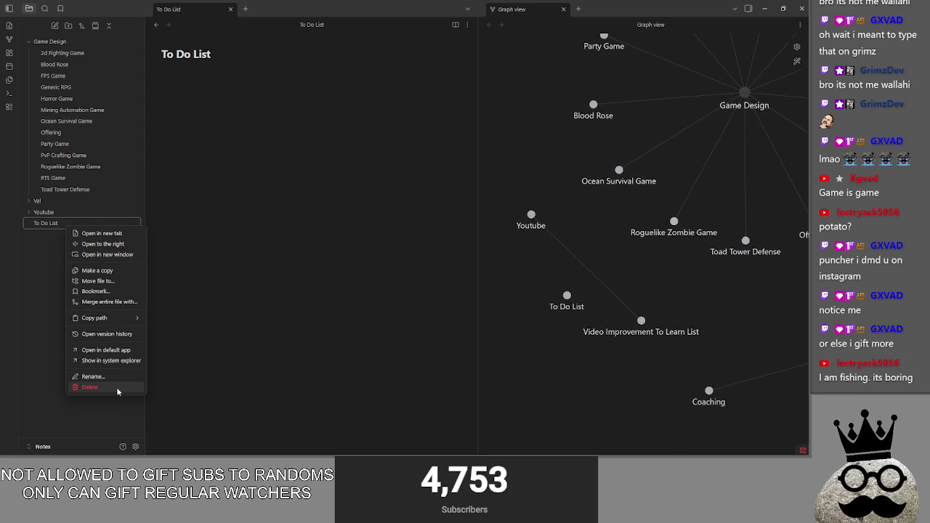
pyautogui.click(89, 386)
pyautogui.click(474, 260)
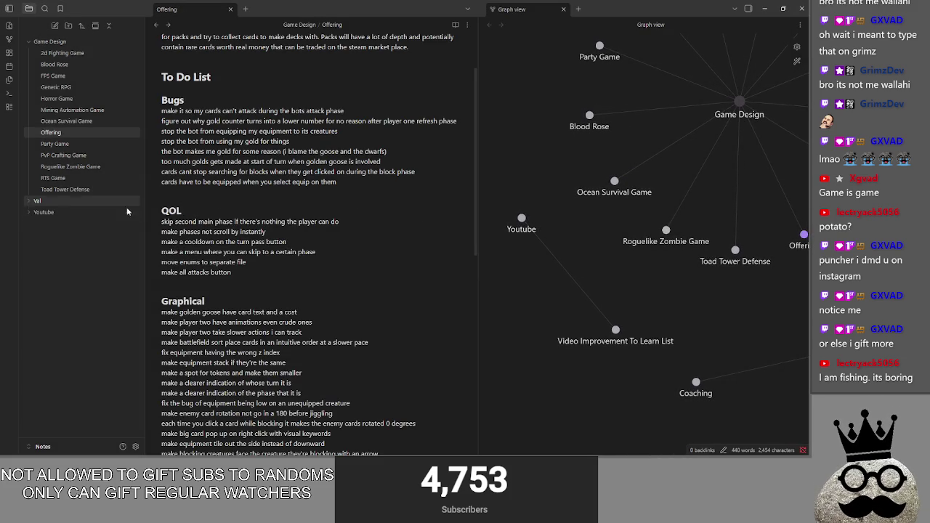
# - Look over the Offering note's Graphical tasks, then return to Godot
pyautogui.scroll(1, 308, 248)
pyautogui.scroll(-3, 307, 248)
pyautogui.scroll(1, 318, 254)
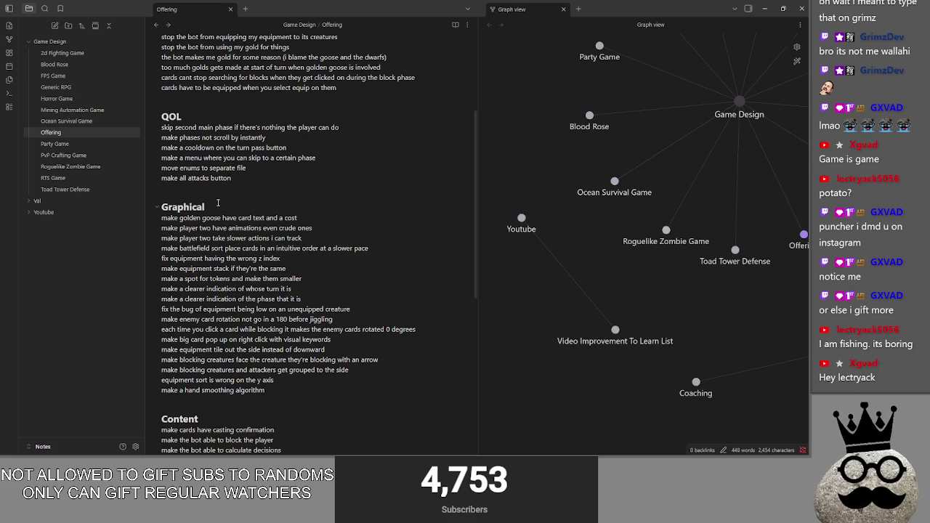
pyautogui.click(801, 8)
# - Review lines 330-332 of main.gd's card_death function
pyautogui.click(510, 233)
pyautogui.click(512, 197)
pyautogui.click(565, 181)
pyautogui.press('Down')
pyautogui.press('Down')
pyautogui.press('Up')
pyautogui.press('Up')
pyautogui.click(535, 224)
pyautogui.click(511, 211)
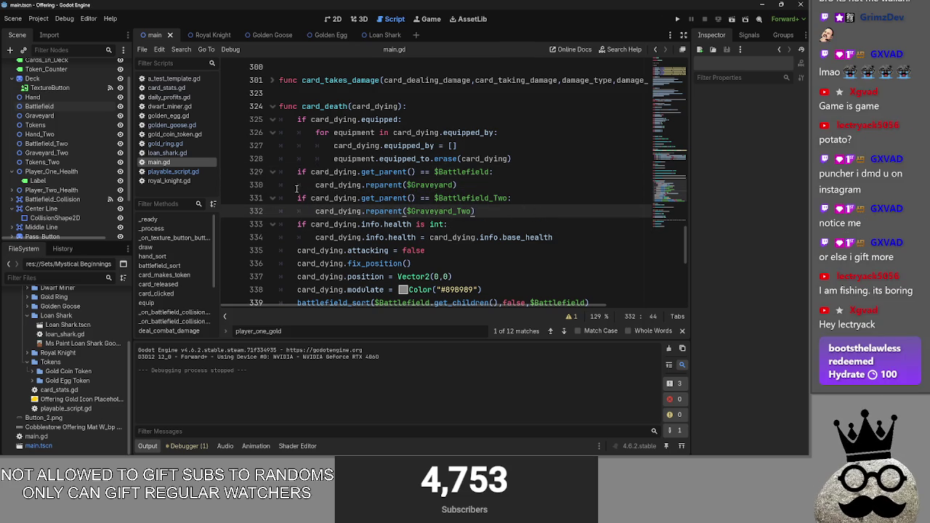
# - Select $Graveyard_Two on line 332, run the project with F5, then bring Steam forward
pyautogui.doubleClick(459, 211)
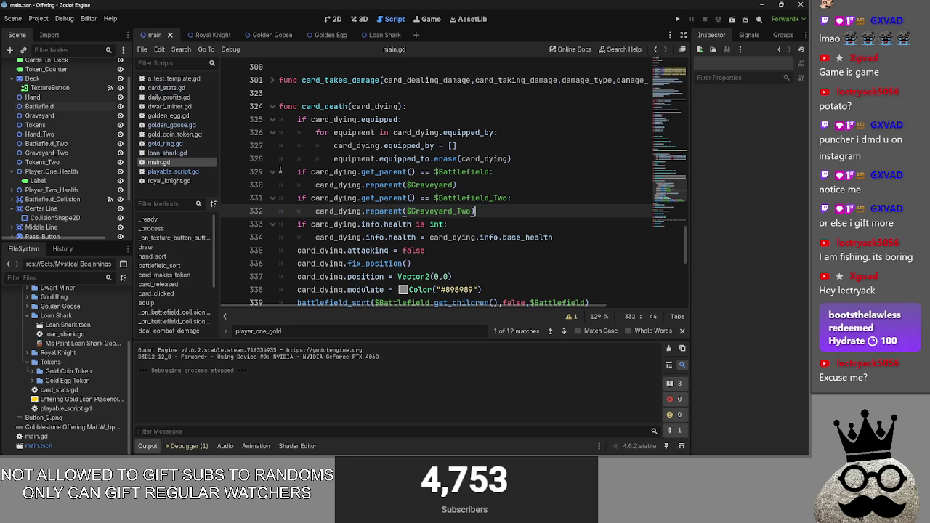
pyautogui.press('F5')
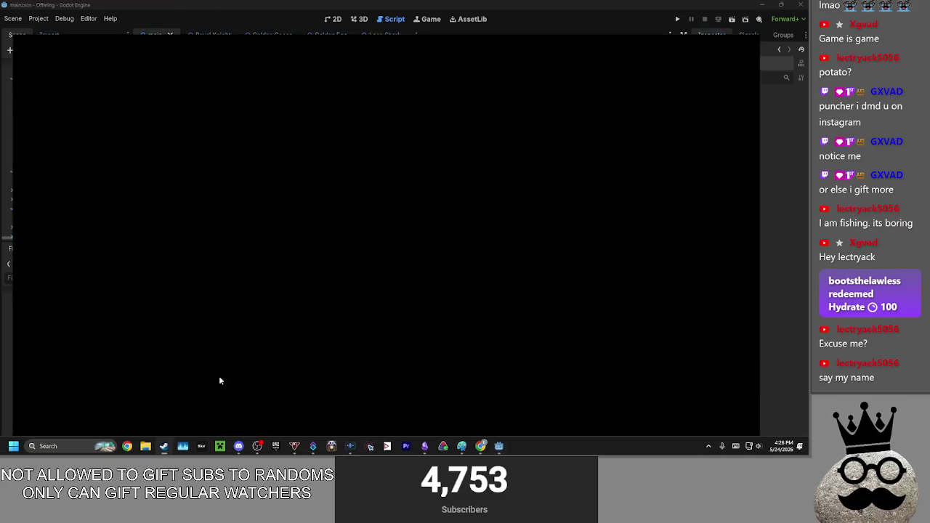
pyautogui.click(164, 445)
# - Browse the Steam library and DREDGE page, filter to ready-to-play games, then minimize Steam
pyautogui.click(13, 42)
pyautogui.scroll(-5, 414, 291)
pyautogui.scroll(-5, 414, 291)
pyautogui.scroll(-5, 414, 291)
pyautogui.click(252, 320)
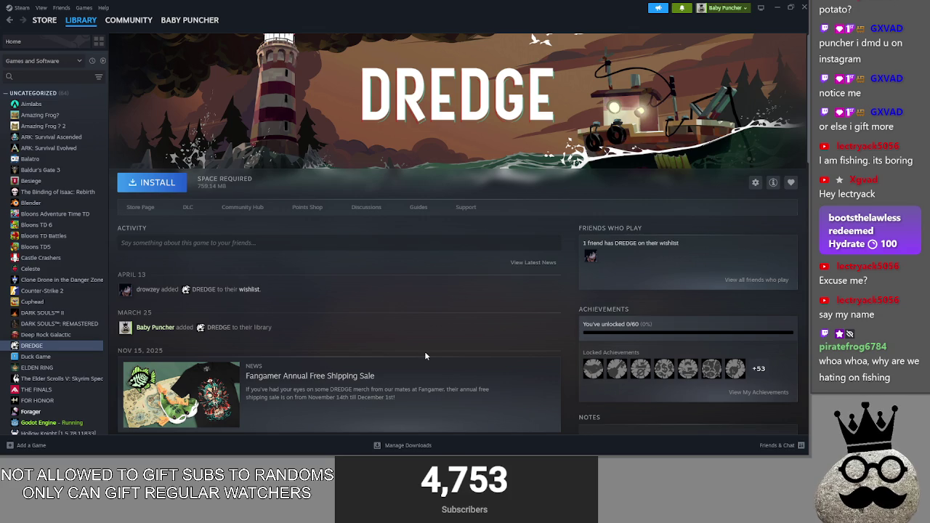
pyautogui.click(43, 42)
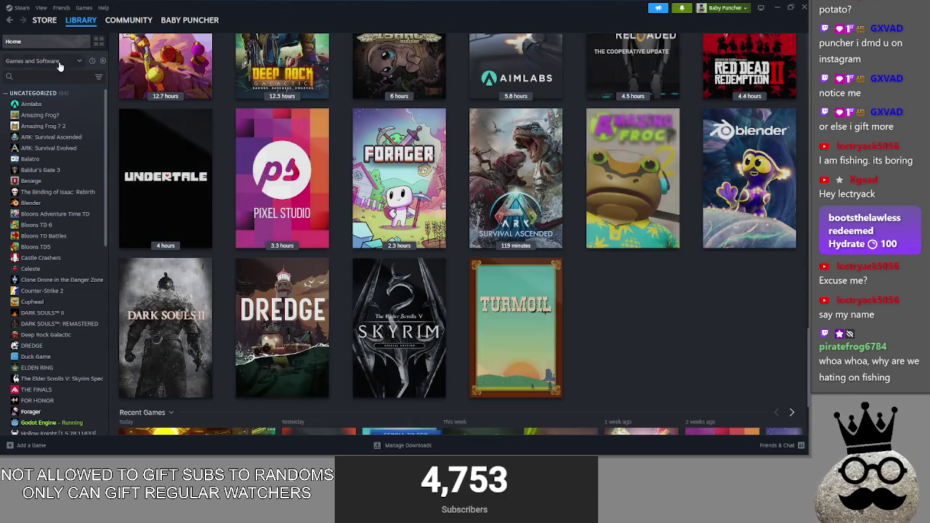
pyautogui.click(102, 60)
pyautogui.scroll(1, 691, 265)
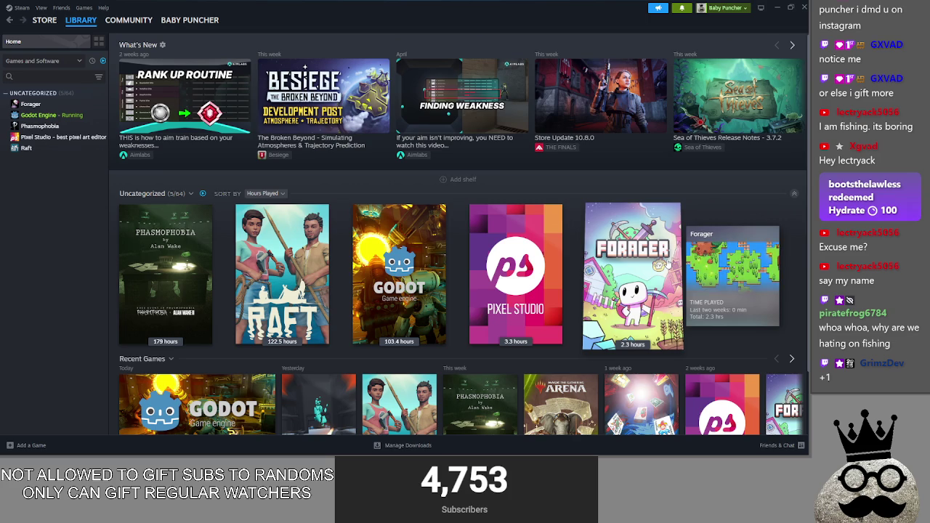
pyautogui.click(774, 7)
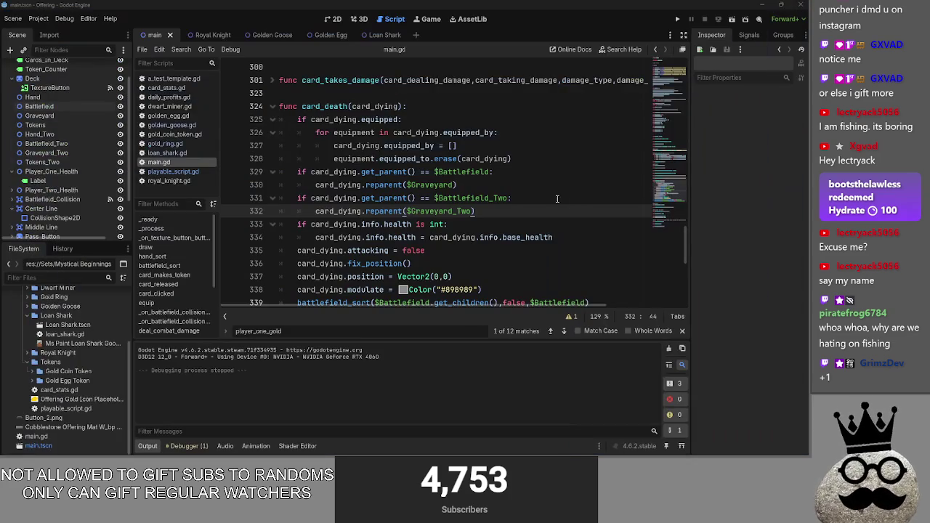
# - Place the caret at line 333 in main.gd, then bring Steam's library forward
pyautogui.click(486, 219)
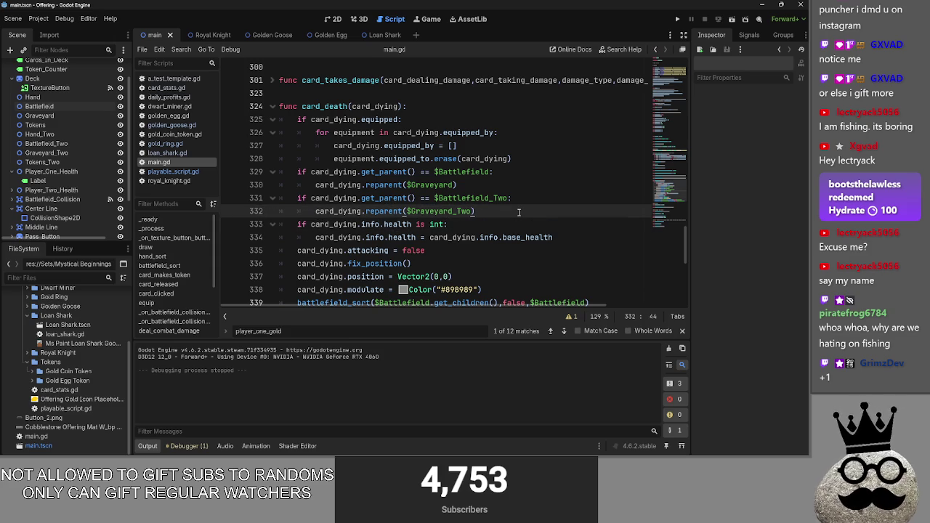
pyautogui.click(164, 446)
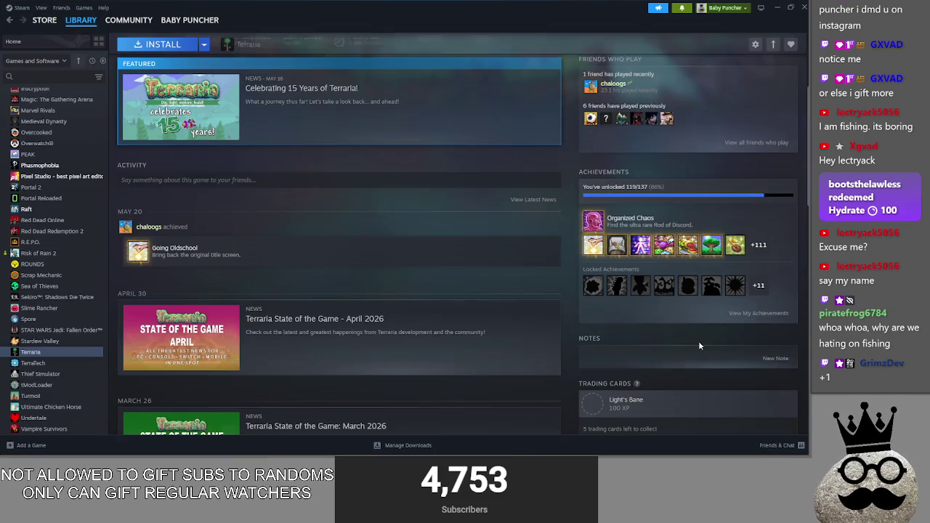
pyautogui.click(739, 311)
pyautogui.click(469, 125)
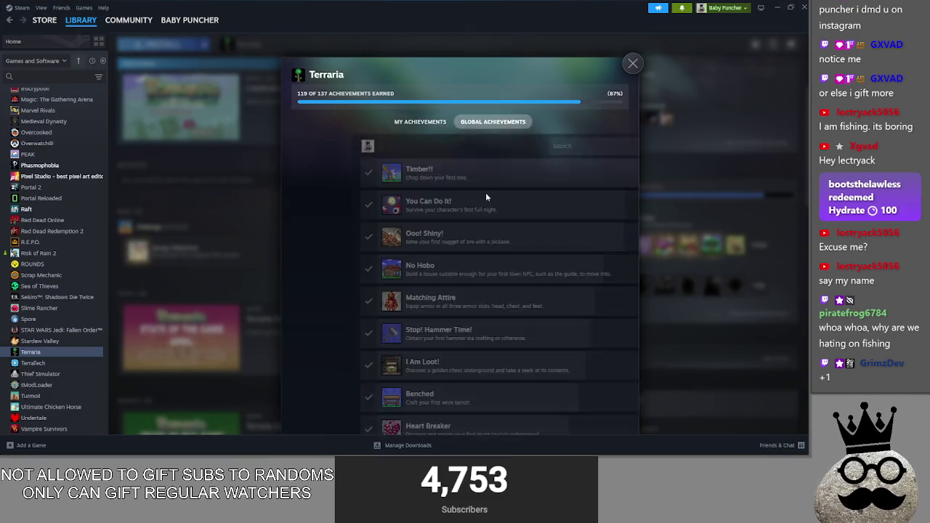
pyautogui.scroll(-5, 492, 293)
pyautogui.scroll(-5, 470, 316)
pyautogui.scroll(-5, 470, 316)
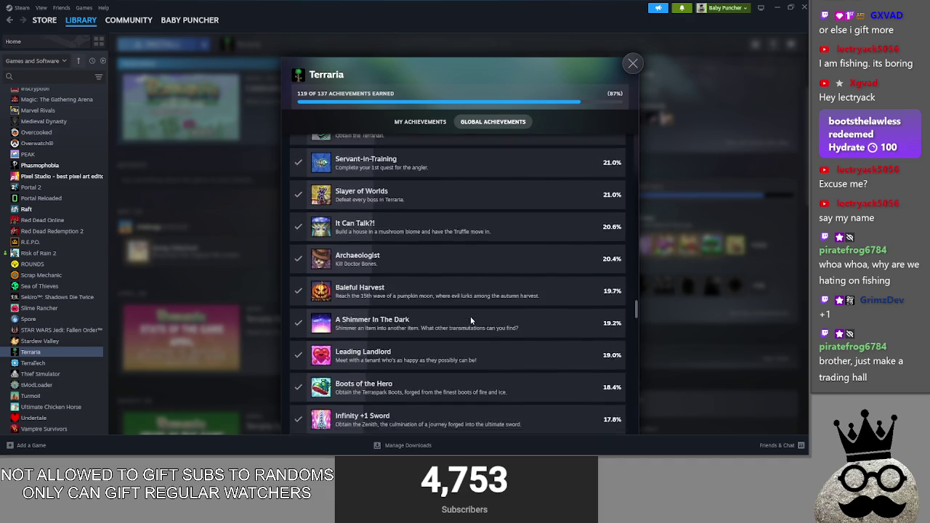
pyautogui.scroll(-5, 470, 316)
pyautogui.scroll(-5, 473, 316)
pyautogui.scroll(-5, 473, 316)
pyautogui.scroll(-5, 473, 317)
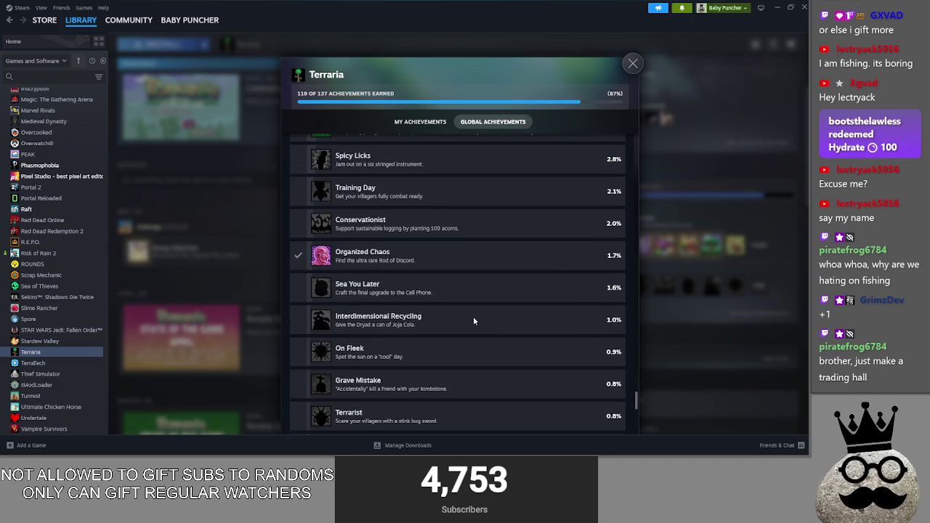
pyautogui.scroll(6, 473, 316)
pyautogui.scroll(3, 473, 320)
pyautogui.scroll(3, 473, 320)
pyautogui.scroll(-3, 365, 340)
pyautogui.scroll(-3, 362, 305)
pyautogui.scroll(-2, 357, 261)
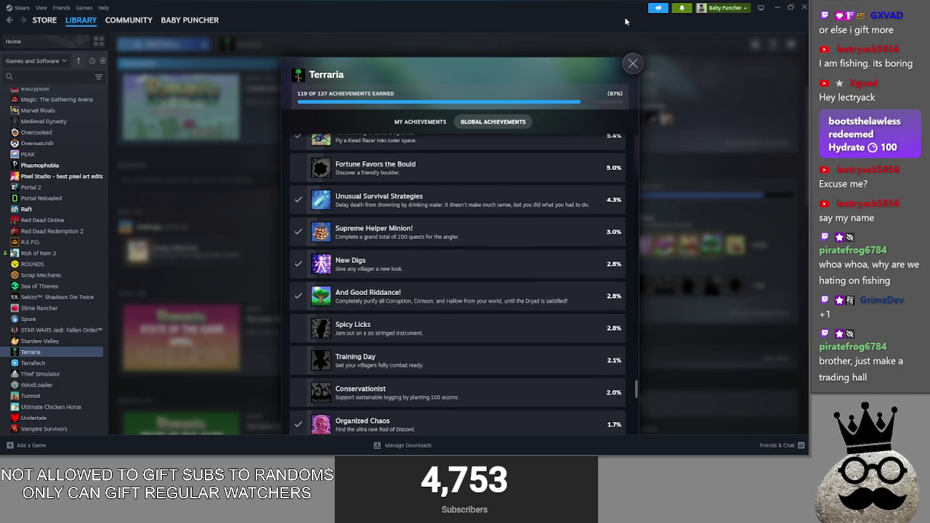
pyautogui.click(633, 63)
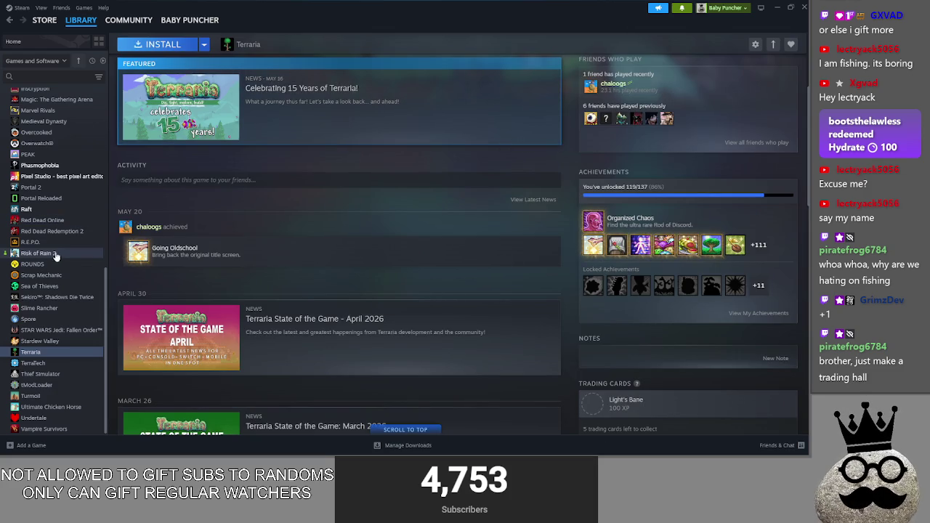
pyautogui.click(43, 42)
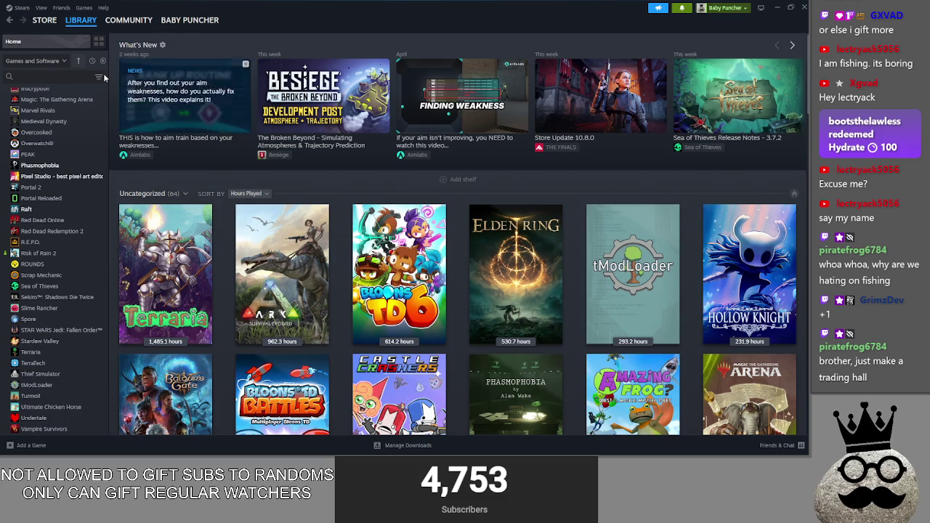
# - Minimize Steam to view line 332 in Godot, then return to the Steam library
pyautogui.click(776, 7)
pyautogui.click(488, 220)
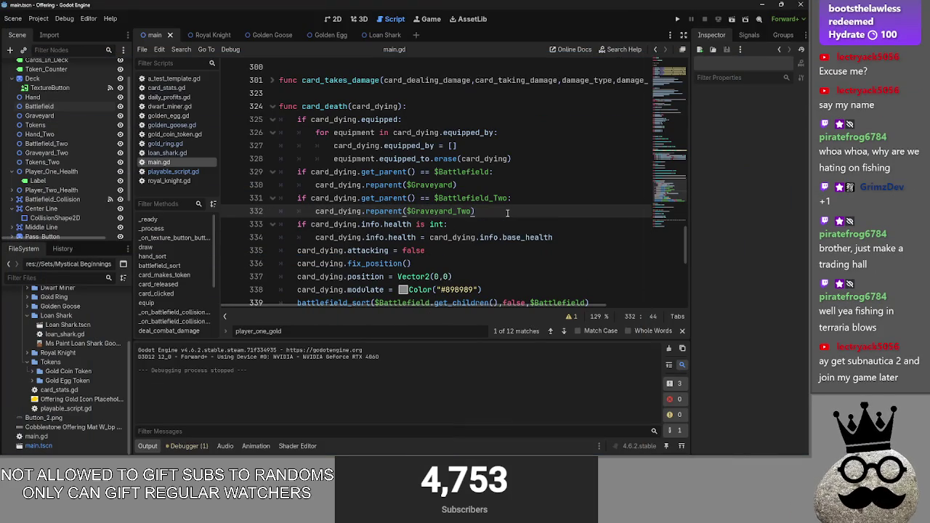
pyautogui.hotkey('alt', 'Tab')
pyautogui.hotkey('alt', 'Tab')
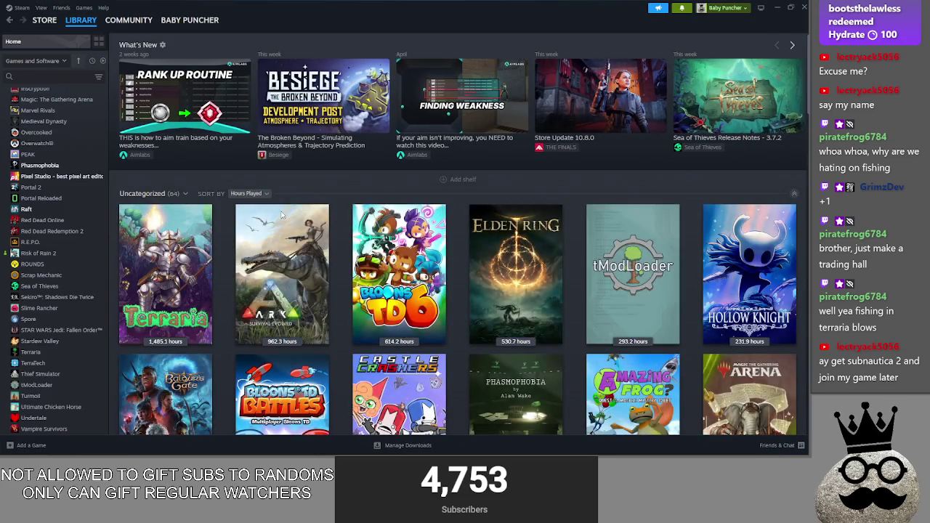
pyautogui.scroll(-1, 489, 276)
pyautogui.scroll(-3, 489, 276)
pyautogui.scroll(1, 490, 276)
pyautogui.scroll(1, 489, 276)
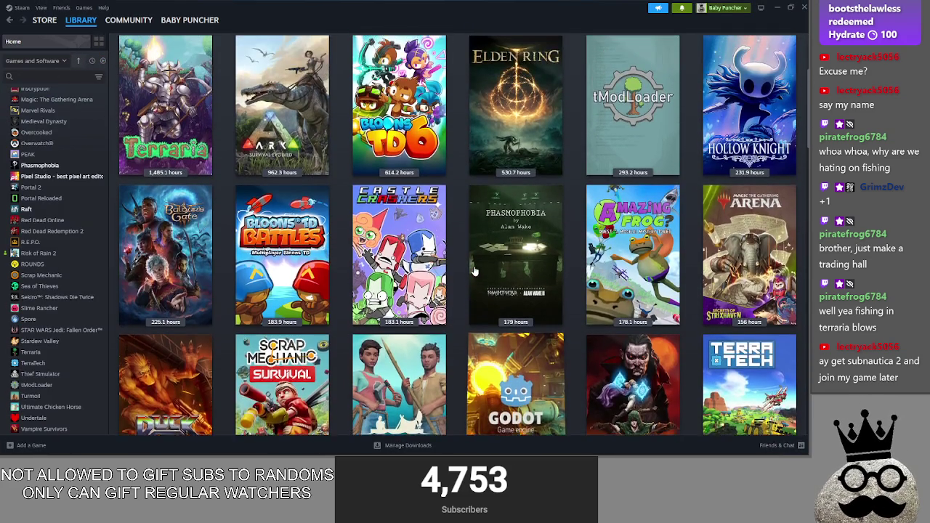
pyautogui.scroll(1, 490, 276)
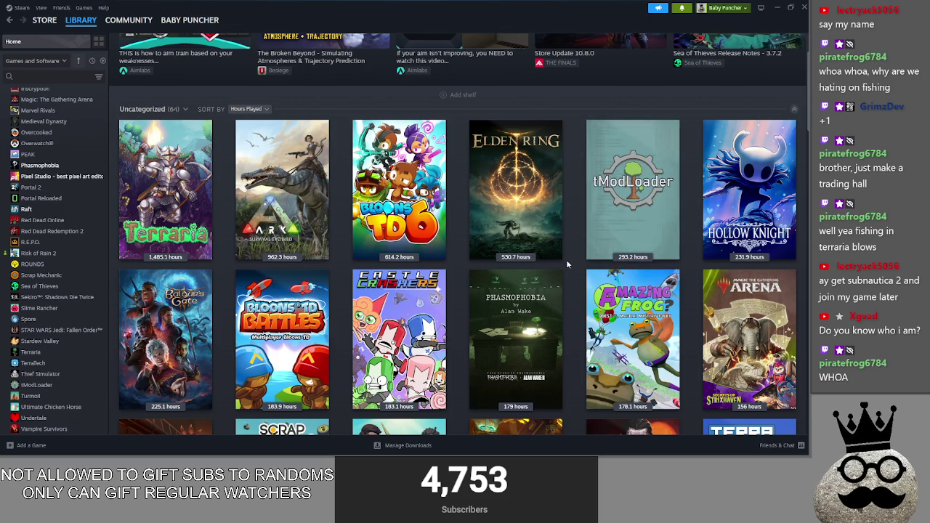
# - Scroll down the full owned-games grid and open the Stardew Valley page
pyautogui.scroll(-1, 567, 261)
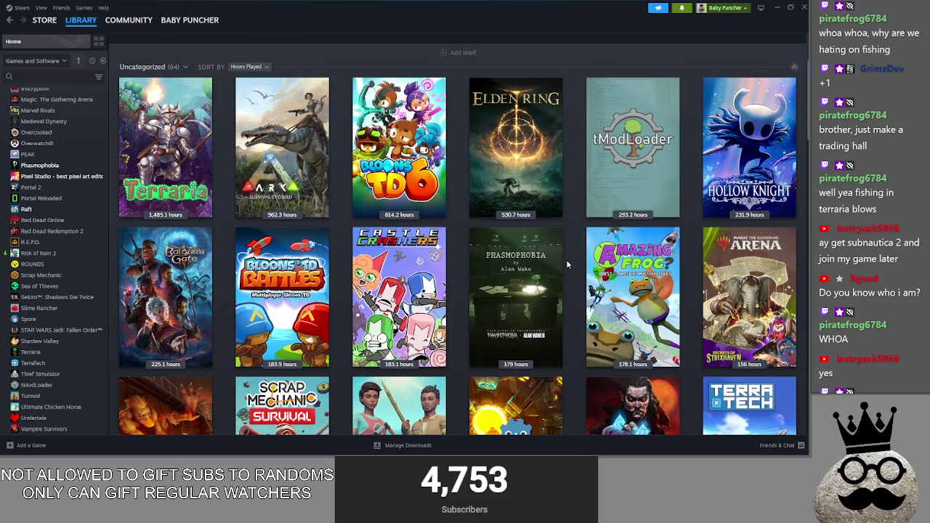
pyautogui.scroll(-2, 567, 264)
pyautogui.scroll(-2, 568, 265)
pyautogui.scroll(-3, 569, 265)
pyautogui.scroll(-3, 569, 266)
pyautogui.scroll(-1, 570, 266)
pyautogui.scroll(-3, 570, 265)
pyautogui.scroll(-2, 569, 266)
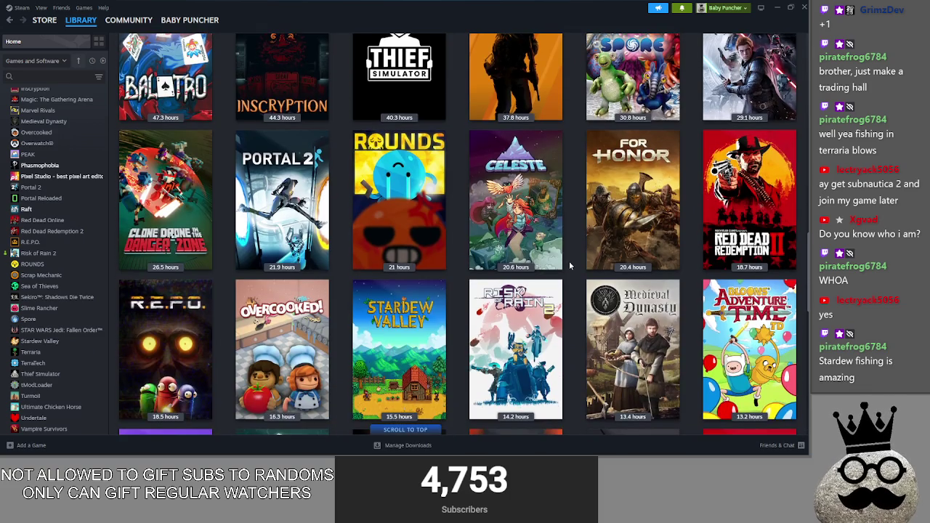
pyautogui.scroll(-3, 569, 266)
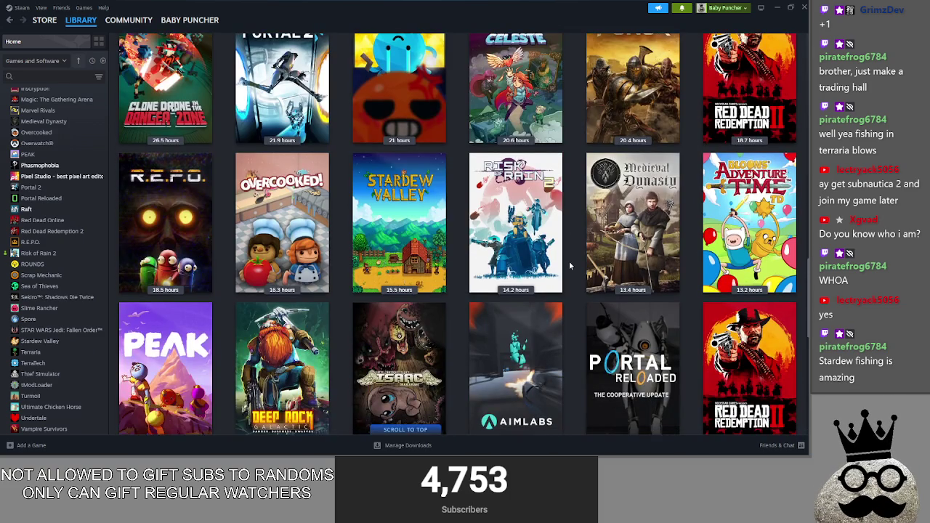
pyautogui.click(436, 240)
# - Review the Stardew Valley page, return Home, and toggle the installed-games filter on and off
pyautogui.scroll(-1, 439, 238)
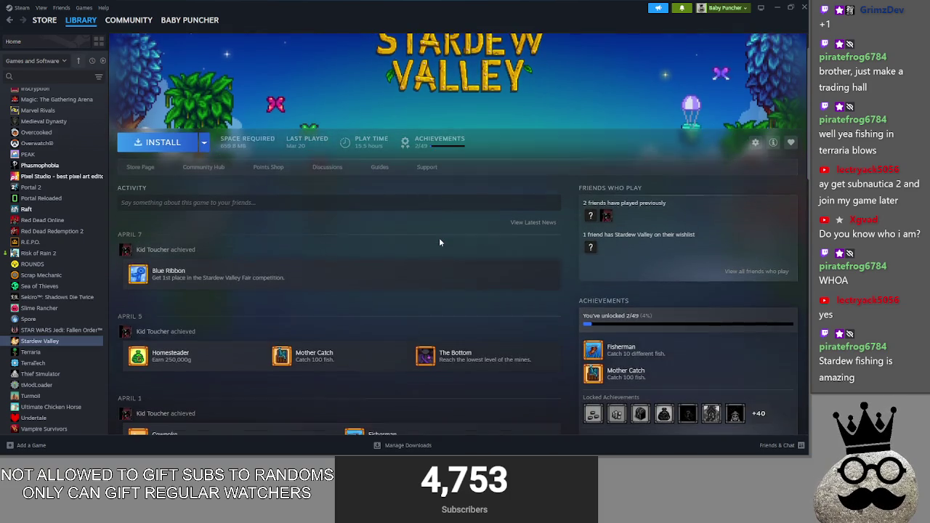
pyautogui.scroll(-1, 439, 237)
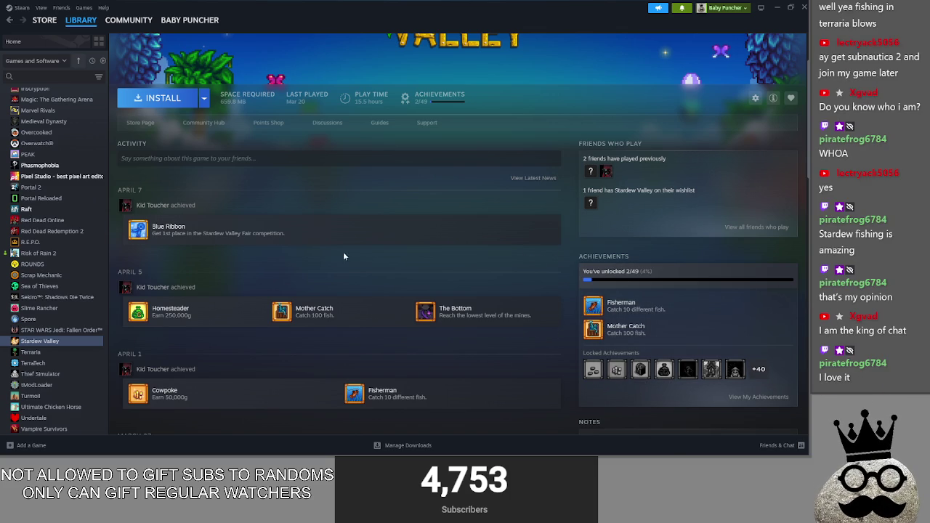
pyautogui.click(45, 42)
pyautogui.click(103, 61)
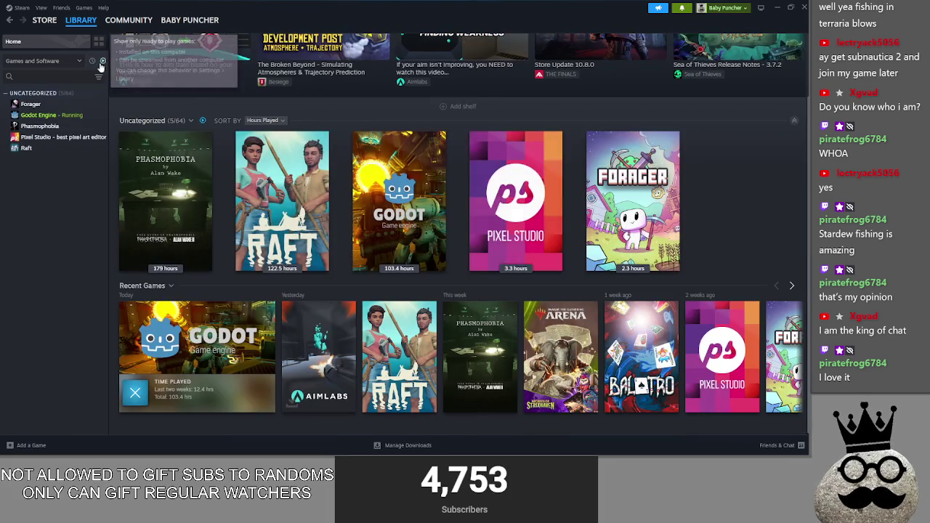
pyautogui.click(102, 61)
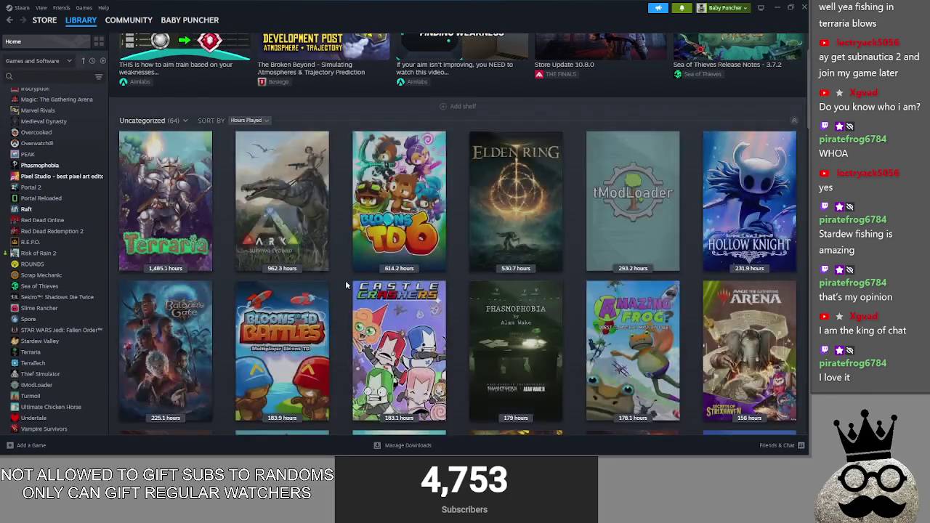
# - Open the DREDGE page, filter to installed games, return Home, and minimize Steam
pyautogui.scroll(-5, 325, 276)
pyautogui.scroll(-5, 325, 276)
pyautogui.click(284, 223)
pyautogui.click(102, 62)
pyautogui.click(45, 41)
pyautogui.click(775, 5)
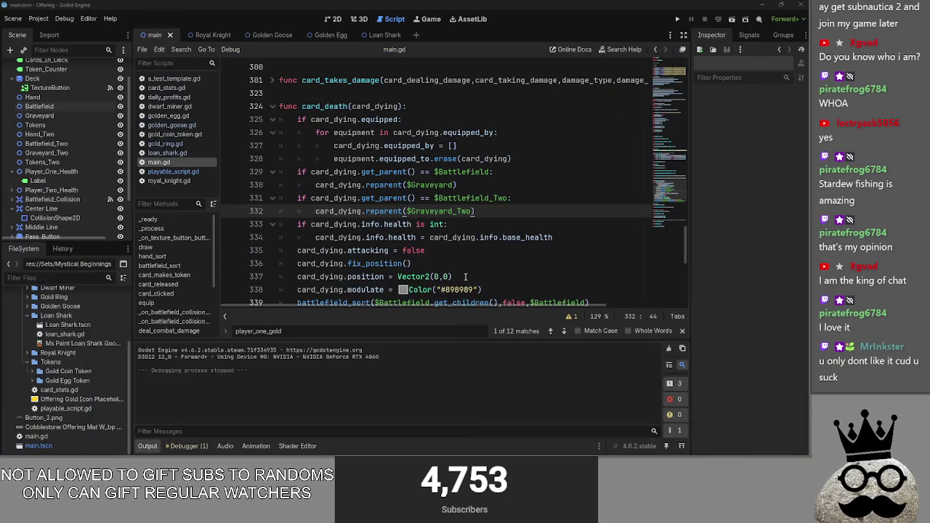
# - Switch to Obsidian and look through the Generic RPG and Party Game notes
pyautogui.hotkey('alt', 'Tab')
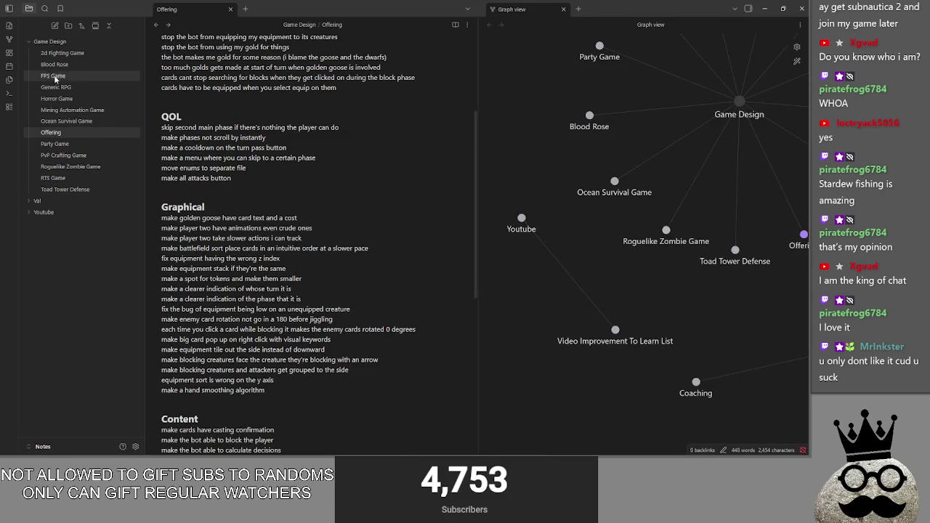
pyautogui.click(56, 86)
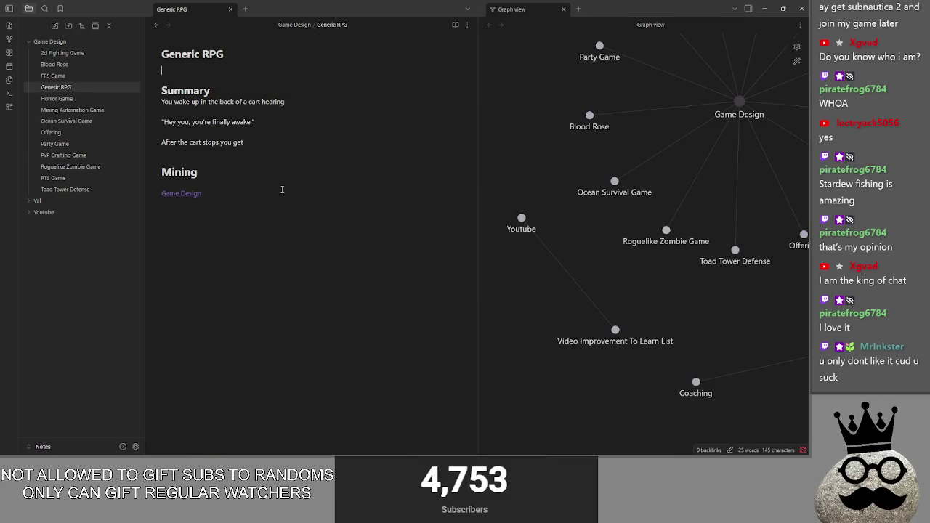
pyautogui.moveTo(281, 189); pyautogui.dragTo(174, 90)
pyautogui.click(177, 89)
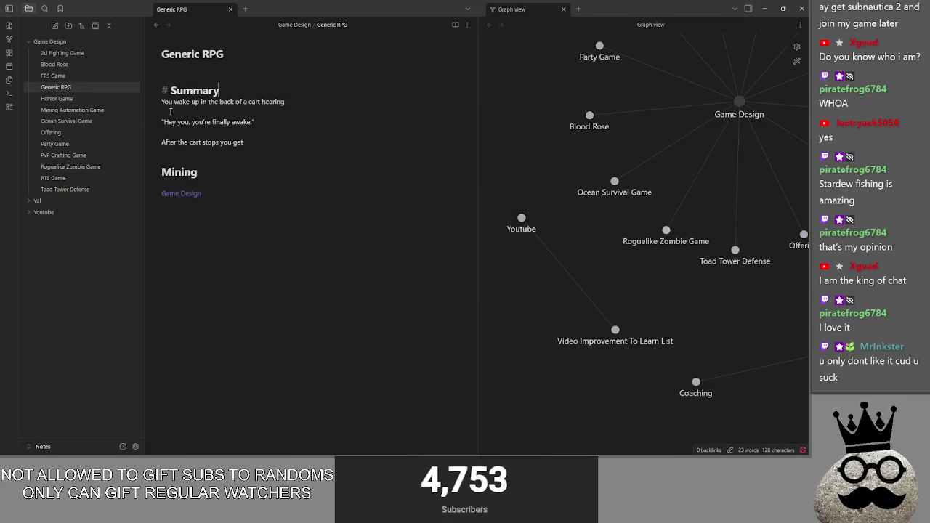
pyautogui.click(70, 155)
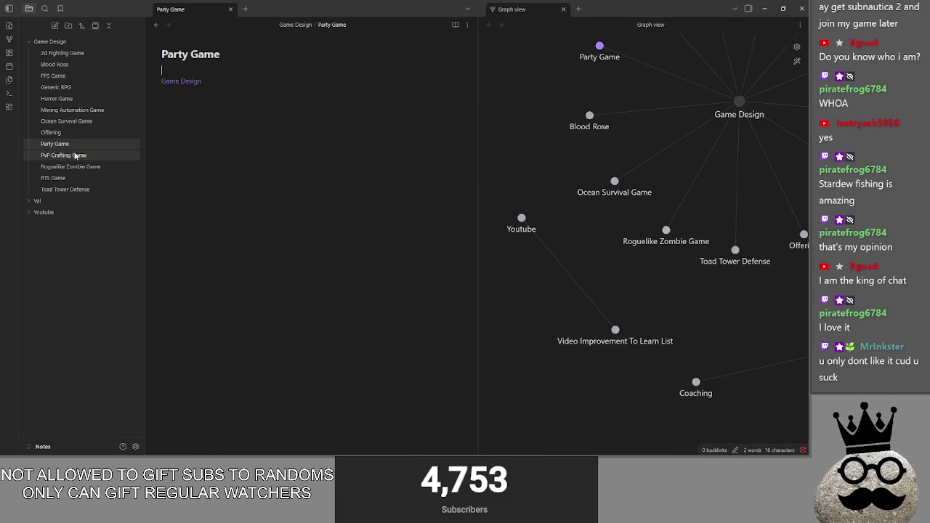
# - Reopen the Offering note and review its To Do List
pyautogui.click(80, 132)
pyautogui.scroll(-3, 279, 232)
pyautogui.scroll(3, 262, 168)
pyautogui.click(251, 163)
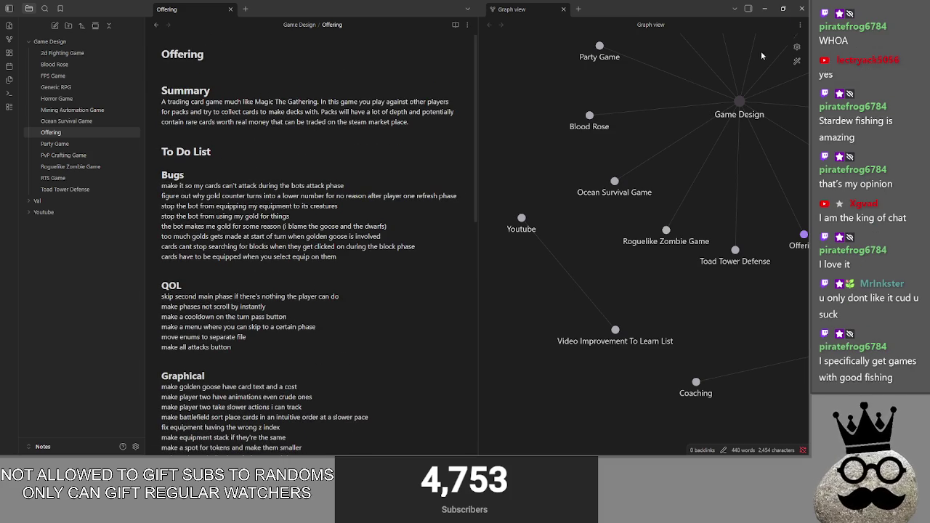
pyautogui.scroll(-5, 666, 172)
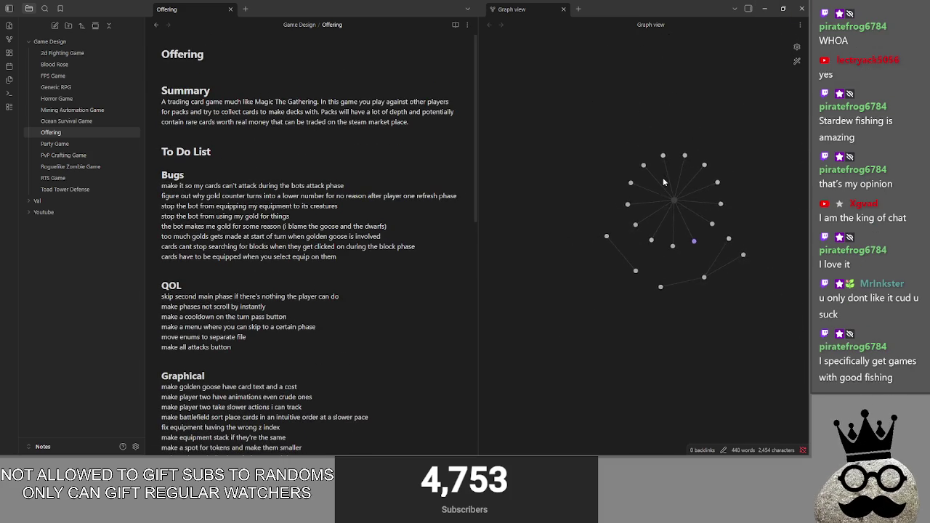
# - Rearrange the graph around the Game Design hub, then shrink Obsidian to reveal Godot
pyautogui.click(664, 189)
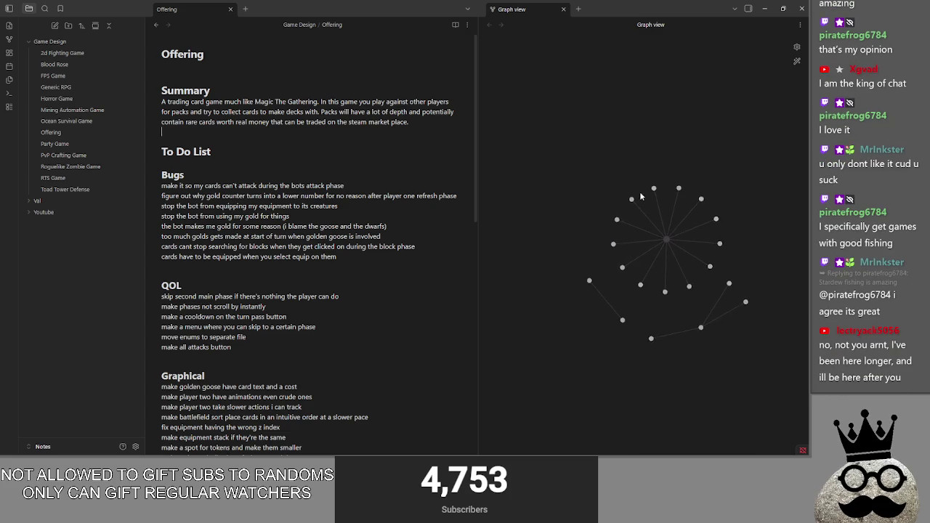
pyautogui.scroll(3, 643, 192)
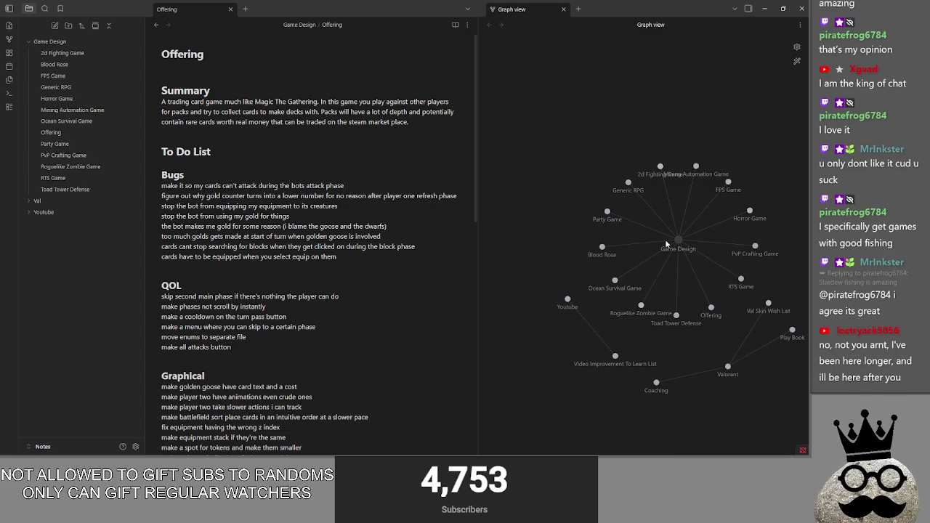
pyautogui.moveTo(674, 240); pyautogui.dragTo(635, 148)
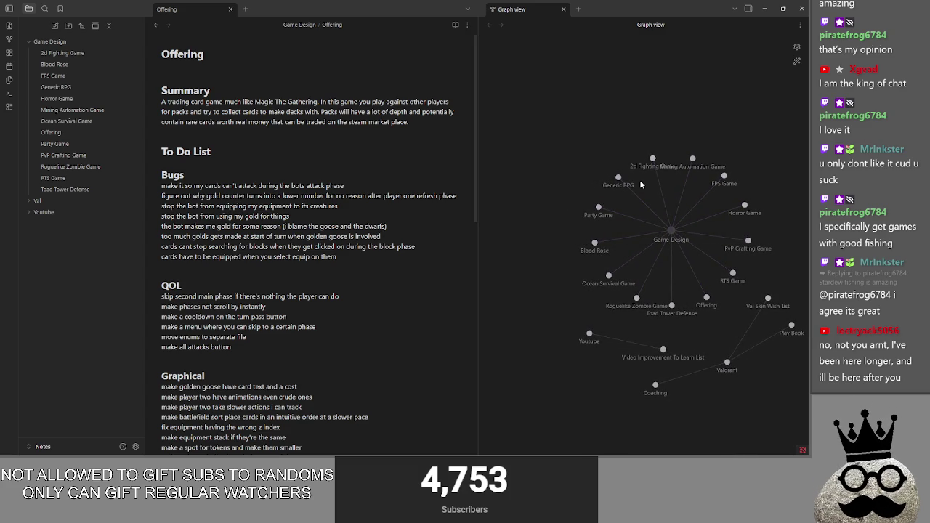
pyautogui.click(782, 9)
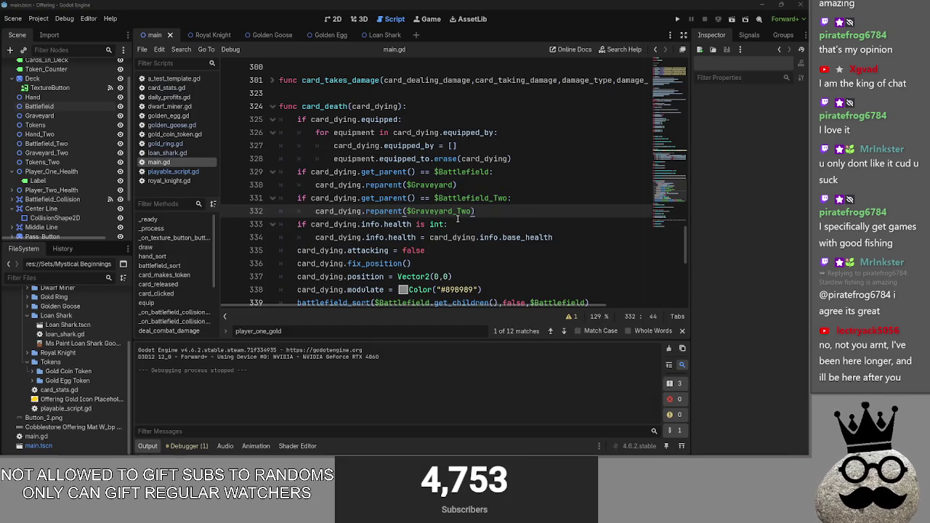
# - Launch the Offering playtest and play the dwarf and two ring cards for 5 coins
pyautogui.click(458, 219)
pyautogui.scroll(-4, 499, 236)
pyautogui.click(678, 19)
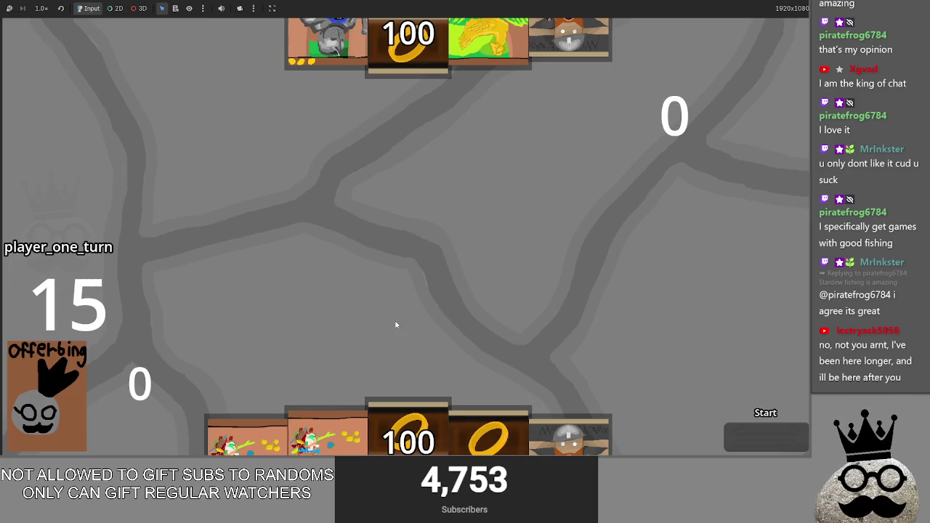
pyautogui.moveTo(383, 416); pyautogui.dragTo(407, 312)
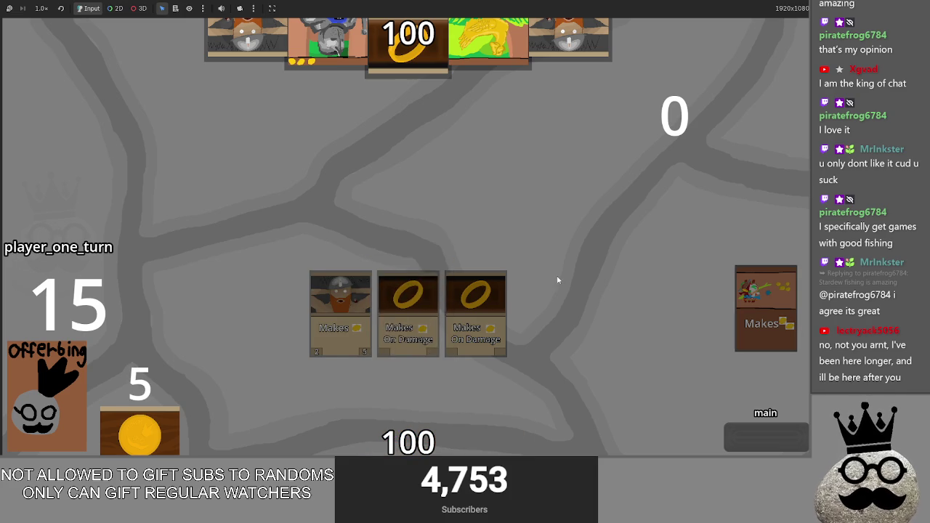
# - Bring the Obsidian Offering notes to the front
pyautogui.hotkey('alt', 'Tab')
pyautogui.press('Tab')
pyautogui.click(570, 142)
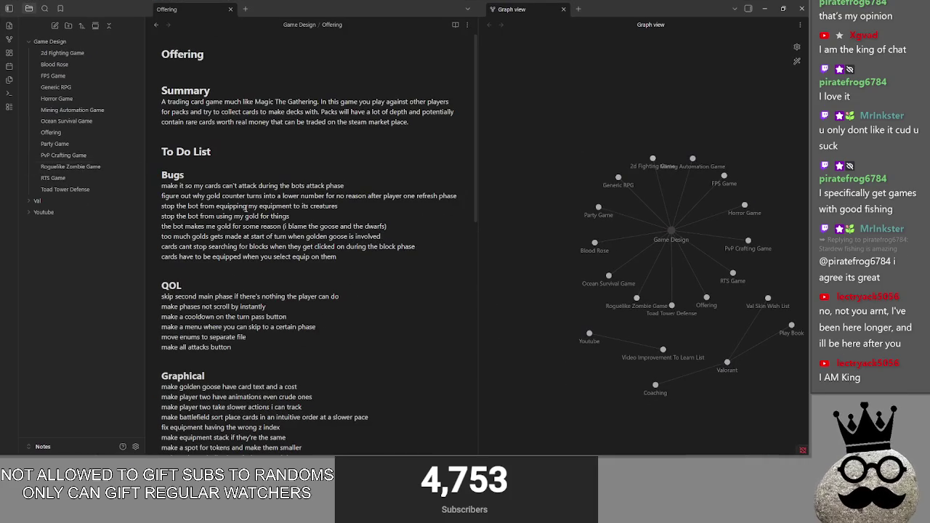
# - Browse the 2d Fighting Game note, drag Valorant to the graph's upper right, then draw an Offering card
pyautogui.click(58, 56)
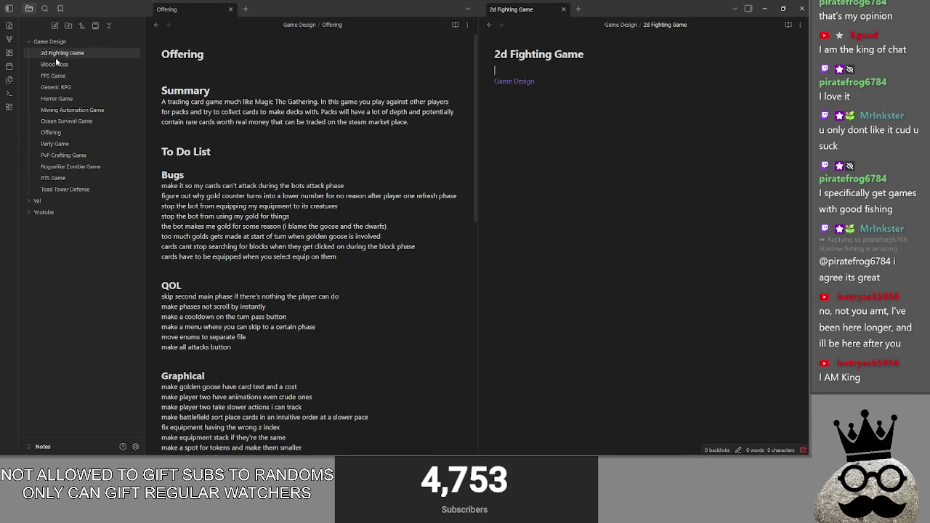
pyautogui.click(491, 26)
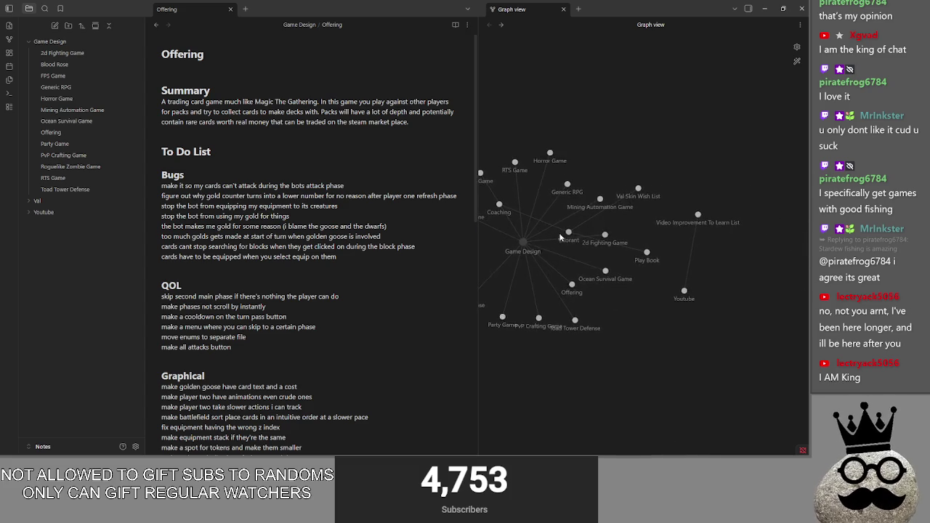
pyautogui.moveTo(568, 232); pyautogui.dragTo(714, 149)
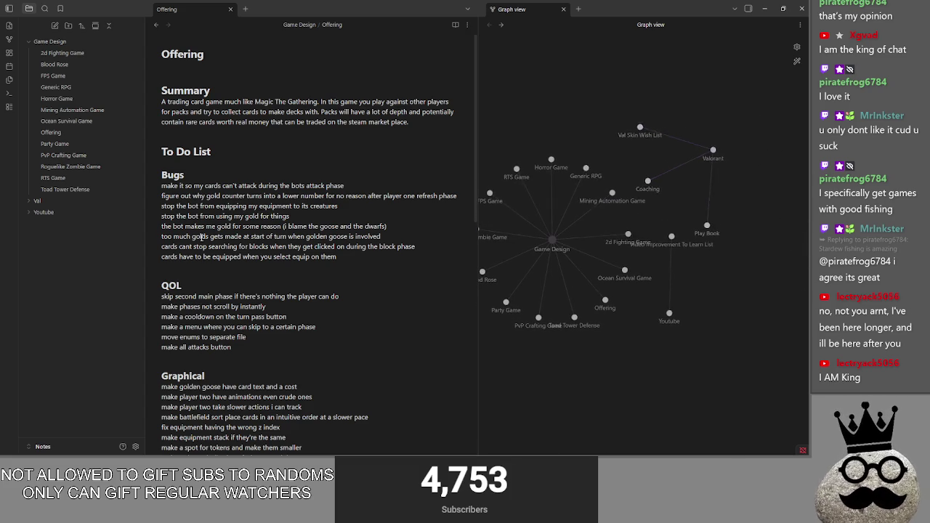
pyautogui.click(64, 53)
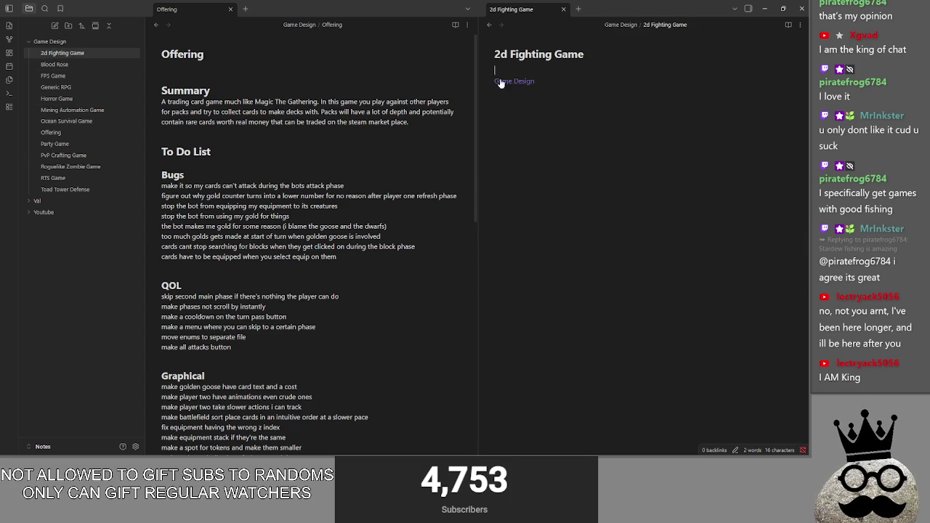
pyautogui.click(490, 25)
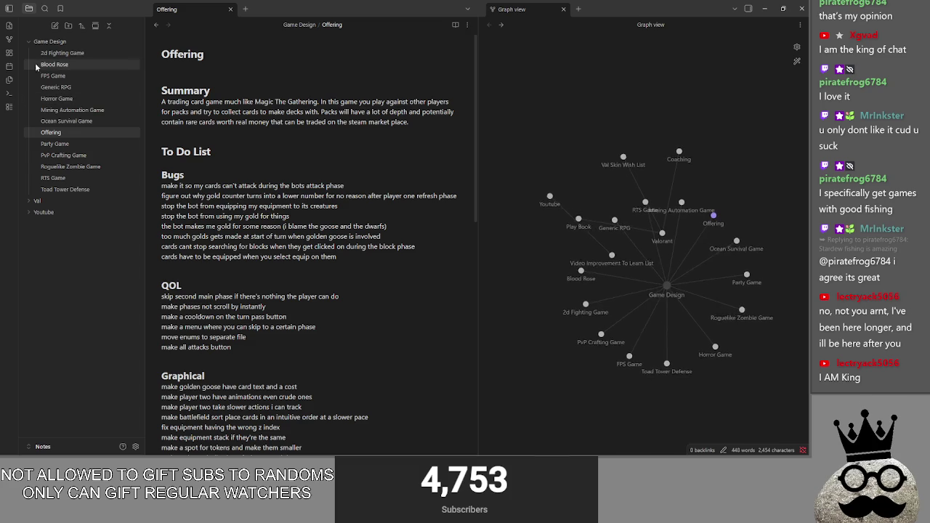
pyautogui.scroll(-1, 189, 159)
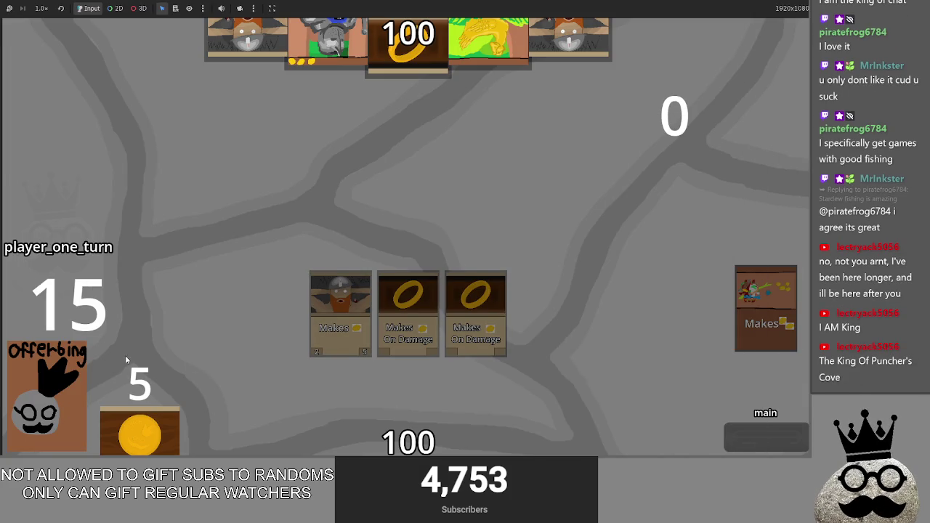
pyautogui.click(66, 367)
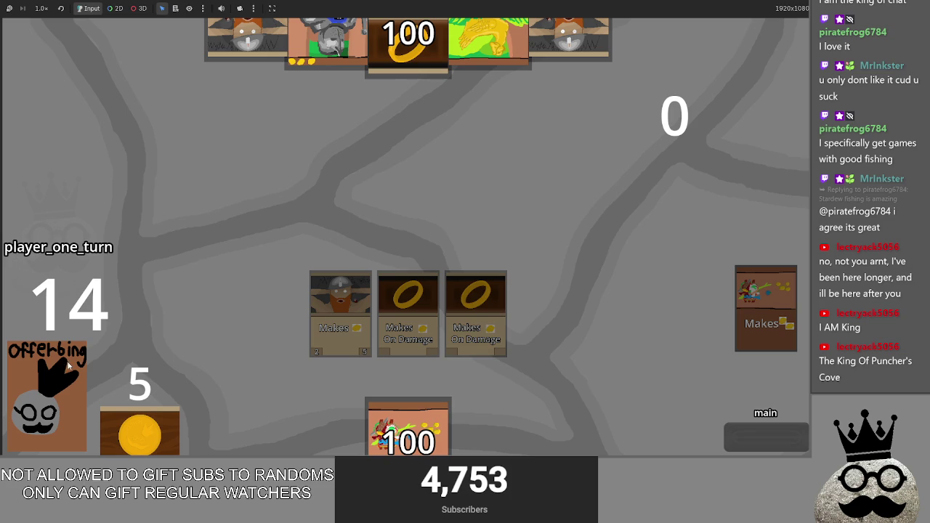
# - Play one last card, then relaunch the Offering game from the editor's main scene
pyautogui.moveTo(446, 425); pyautogui.dragTo(755, 320)
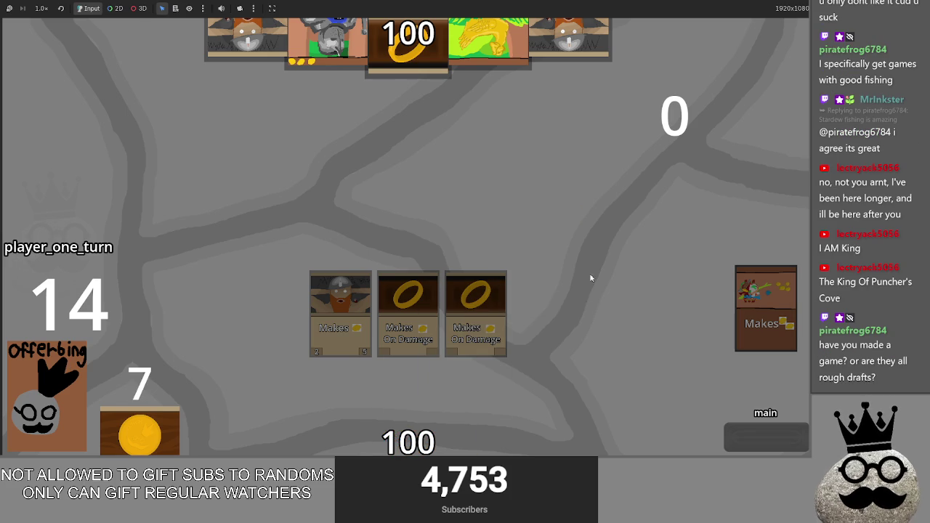
pyautogui.press('F5')
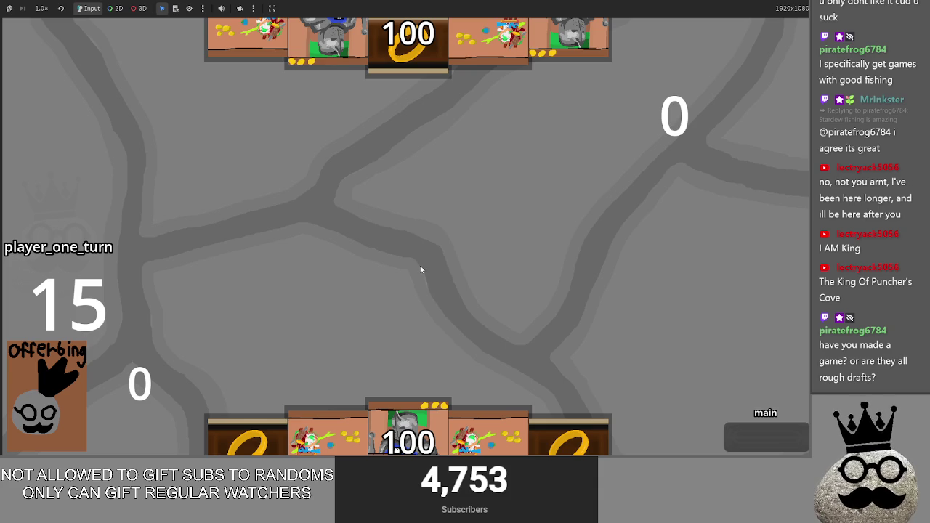
pyautogui.hotkey('alt', 'Tab')
pyautogui.hotkey('alt', 'Tab')
pyautogui.click(443, 136)
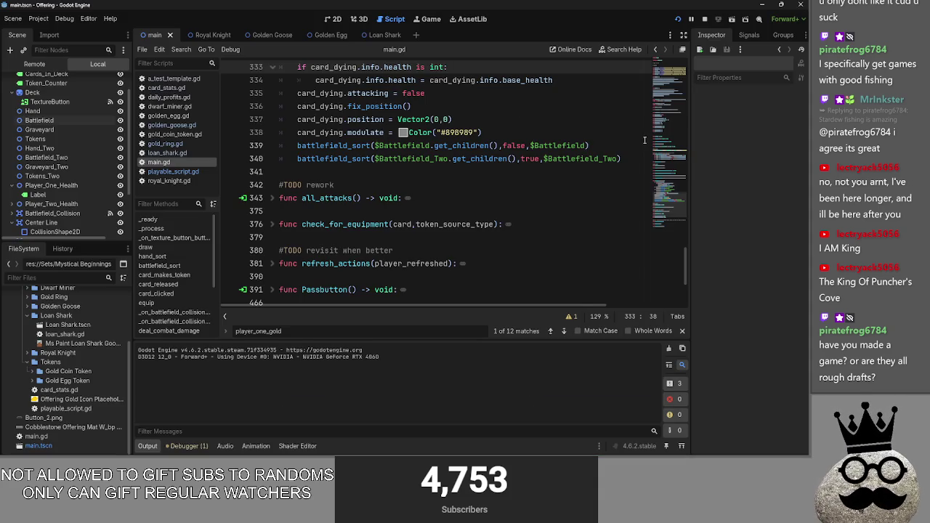
pyautogui.click(336, 18)
pyautogui.press('F5')
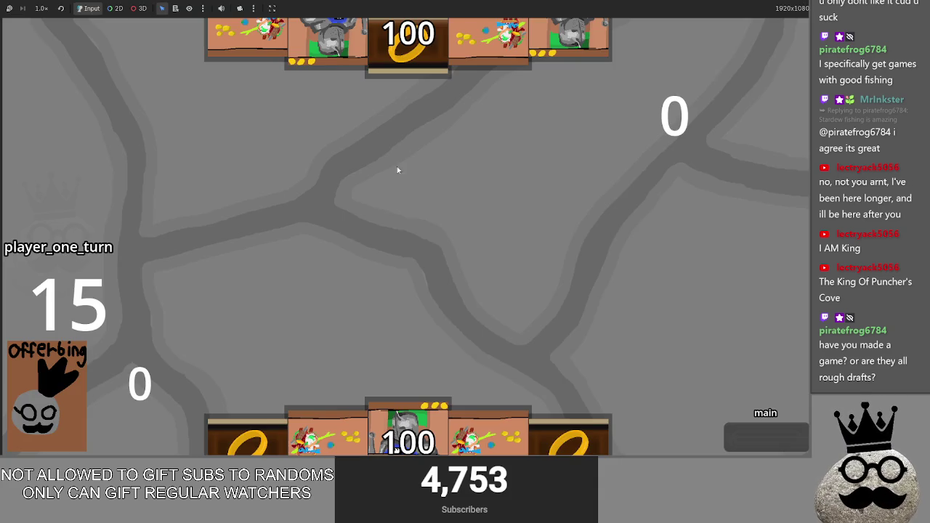
# - Play five hand cards, including ARMOR 1 and ring cards, and end the turn
pyautogui.moveTo(434, 407); pyautogui.dragTo(437, 356)
pyautogui.moveTo(488, 429); pyautogui.dragTo(477, 312)
pyautogui.moveTo(407, 428); pyautogui.dragTo(408, 313)
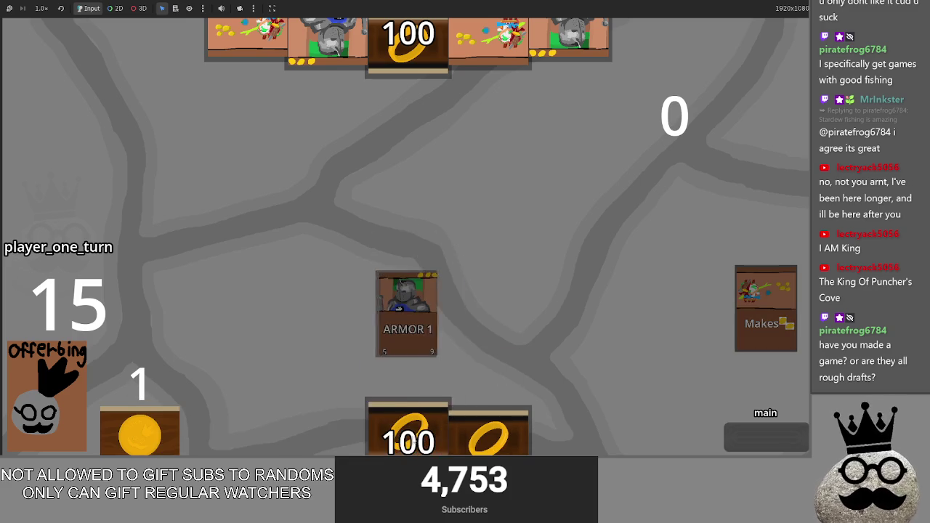
pyautogui.moveTo(488, 428); pyautogui.dragTo(475, 312)
pyautogui.moveTo(437, 405); pyautogui.dragTo(436, 320)
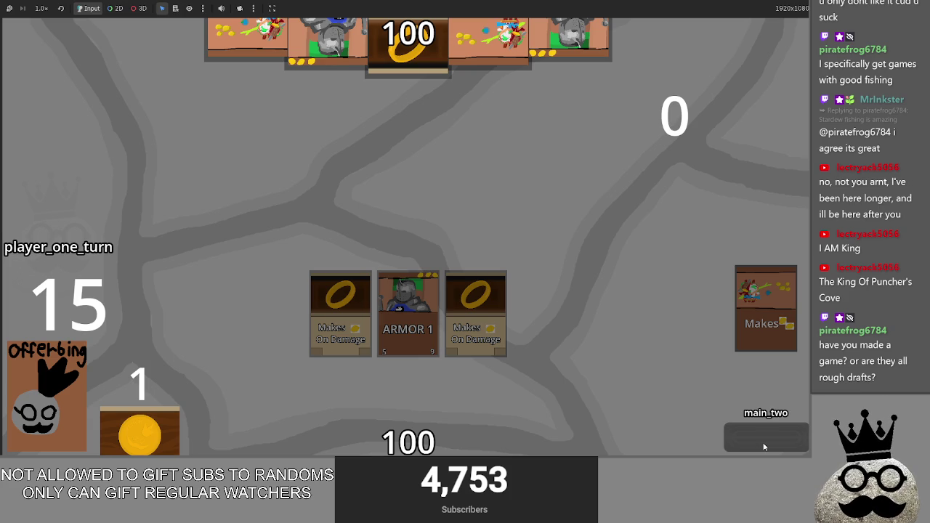
pyautogui.click(763, 437)
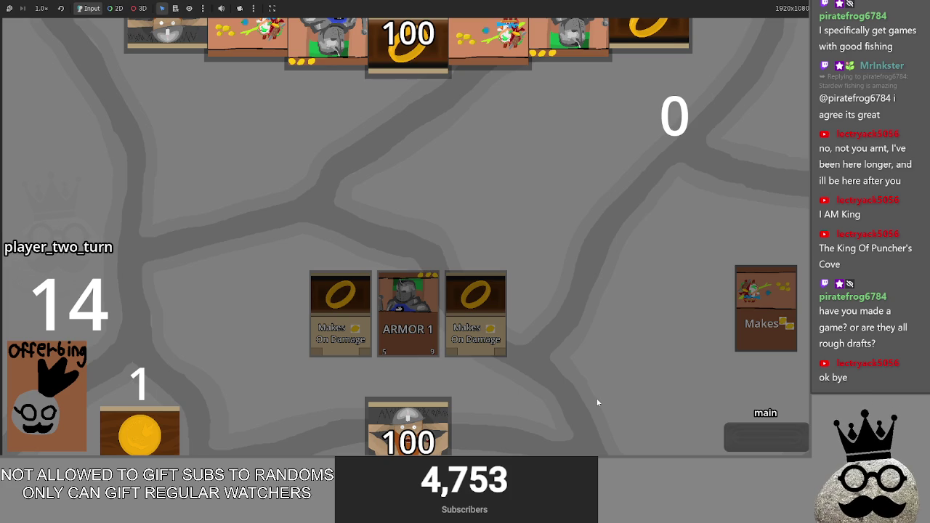
# - Advance through the bot's turn, then attack the bot for 5 and end the turn
pyautogui.click(766, 439)
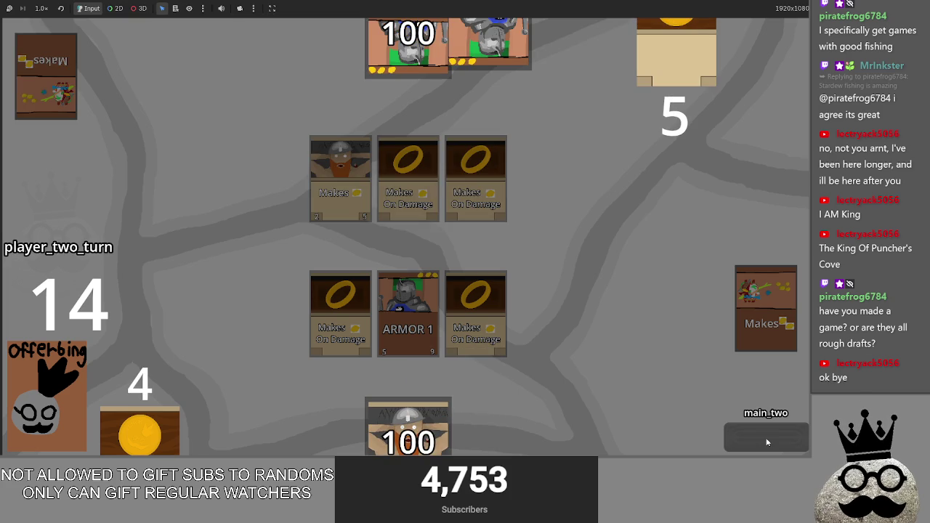
pyautogui.click(745, 441)
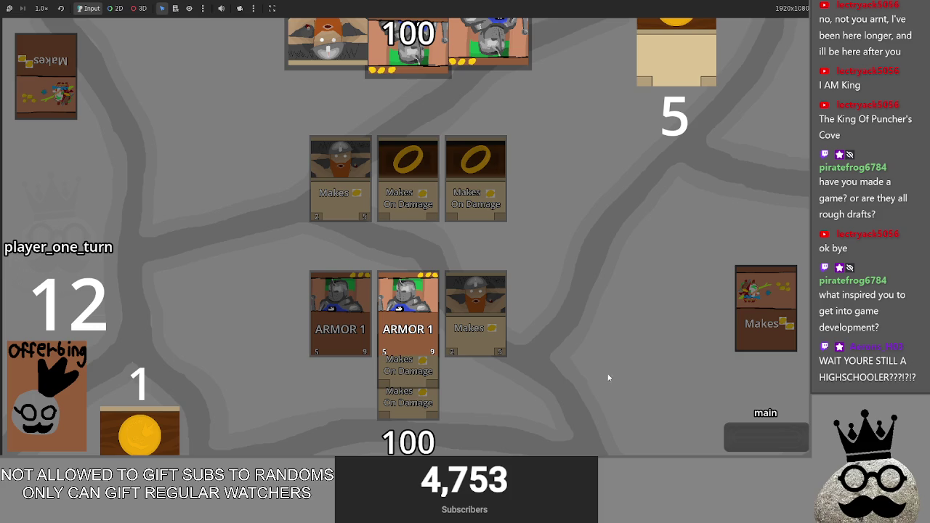
pyautogui.click(743, 433)
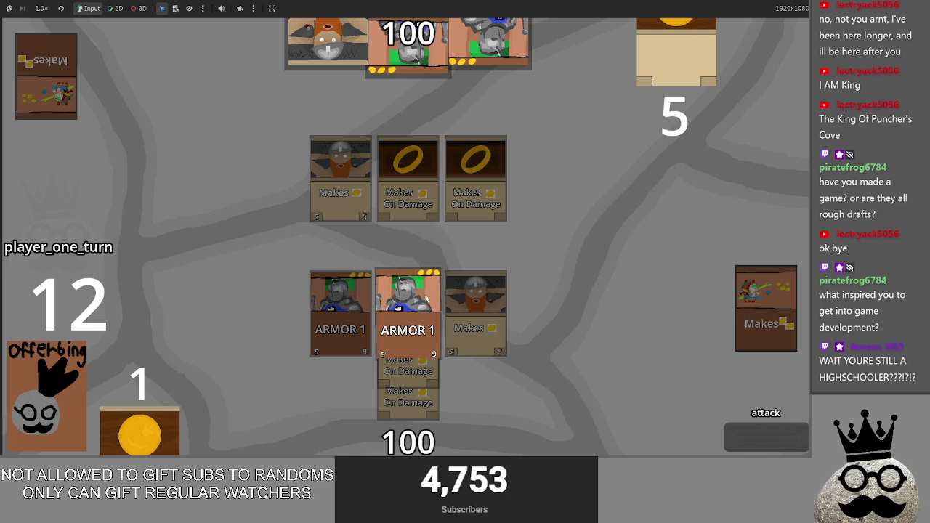
pyautogui.click(757, 444)
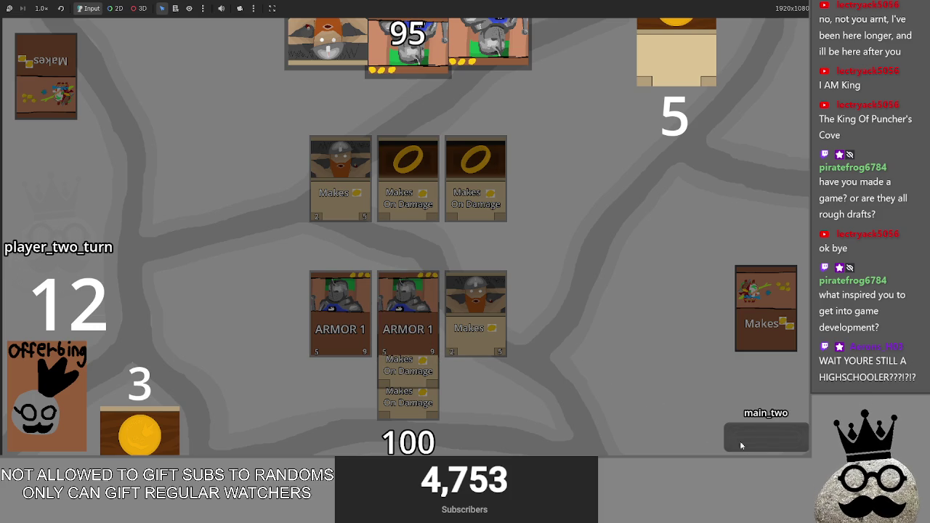
pyautogui.click(750, 446)
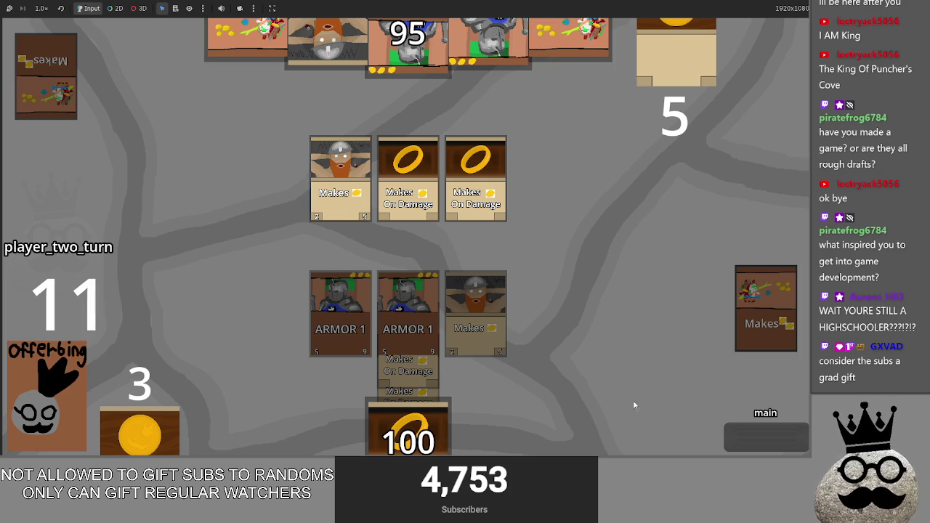
# - Let the bot attack, then run your turn through attack and second main phase
pyautogui.click(746, 433)
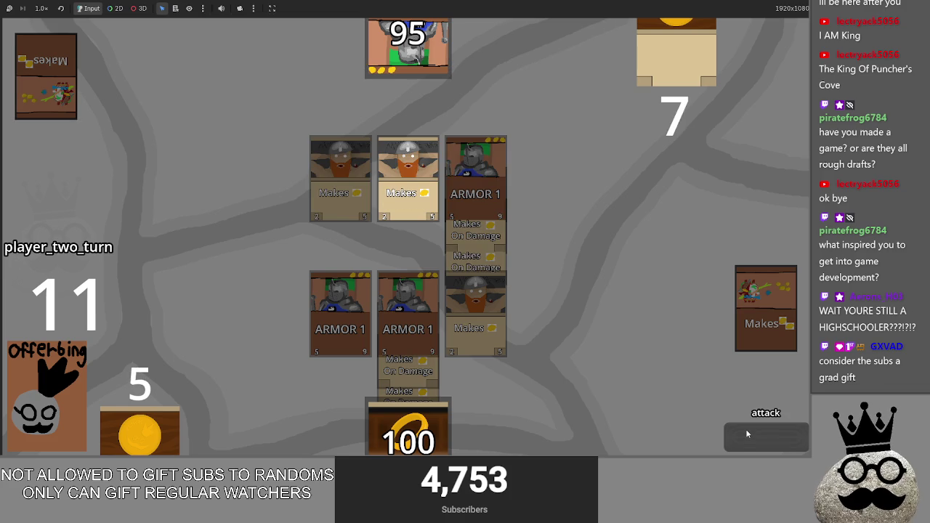
pyautogui.click(746, 430)
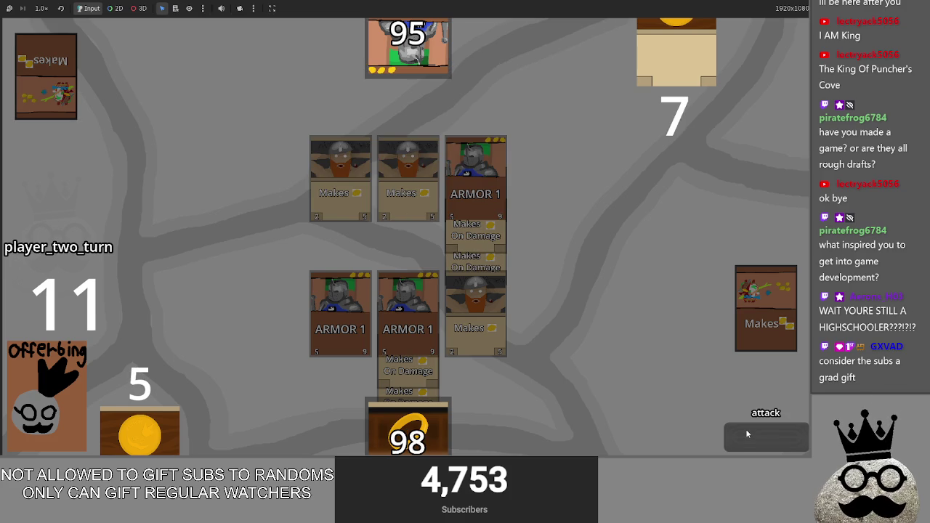
pyautogui.click(745, 430)
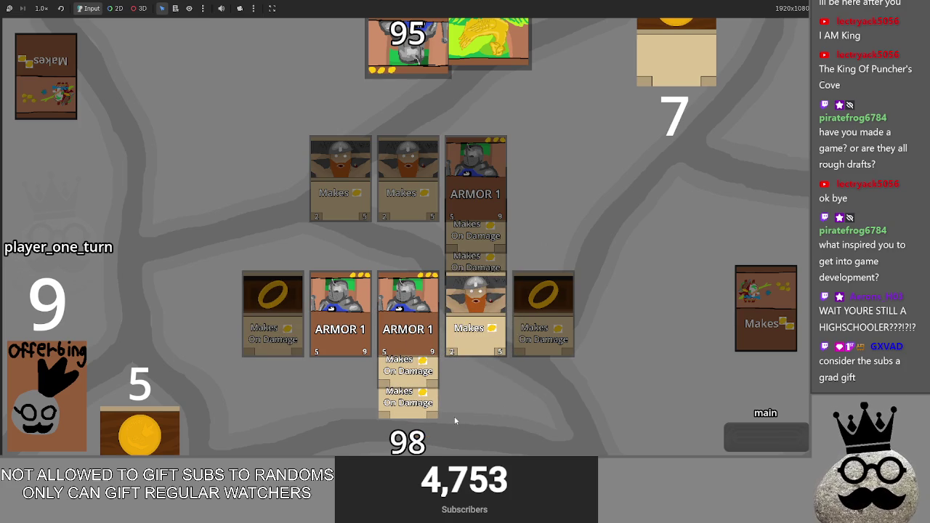
pyautogui.click(760, 438)
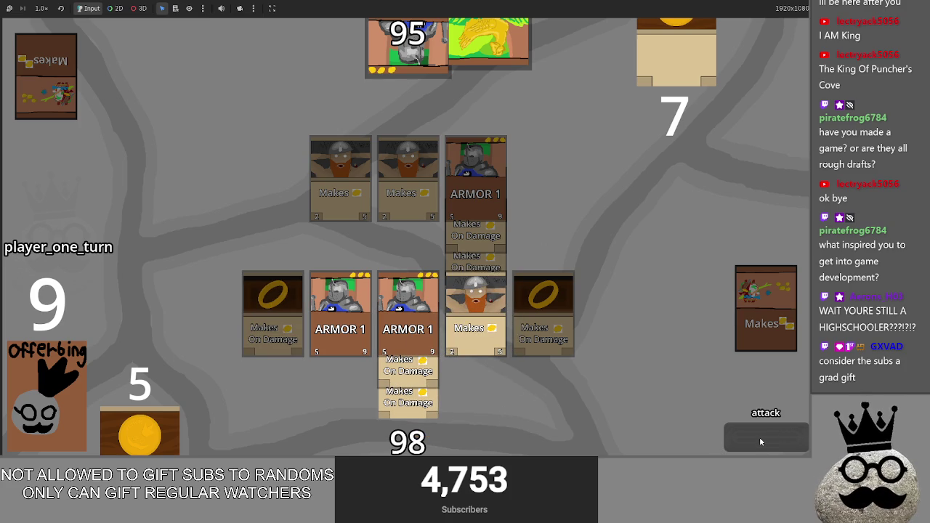
pyautogui.click(759, 436)
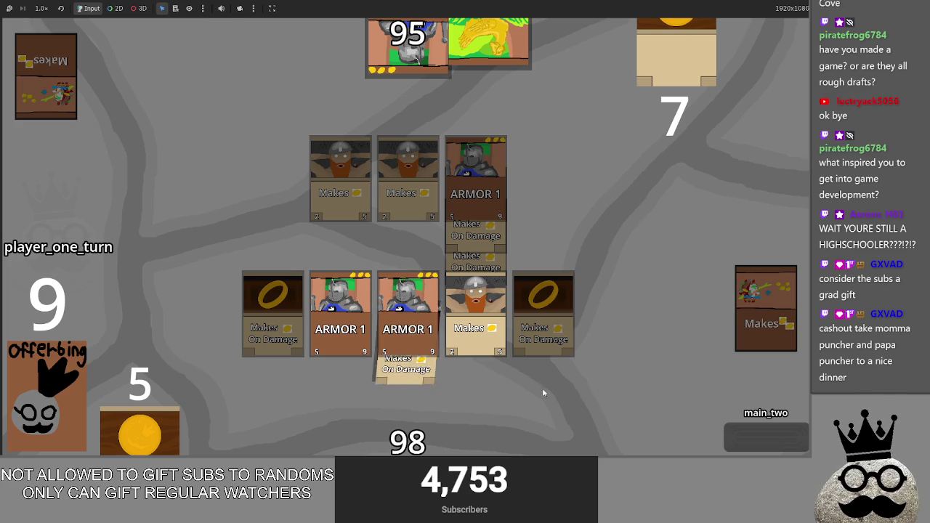
pyautogui.click(760, 435)
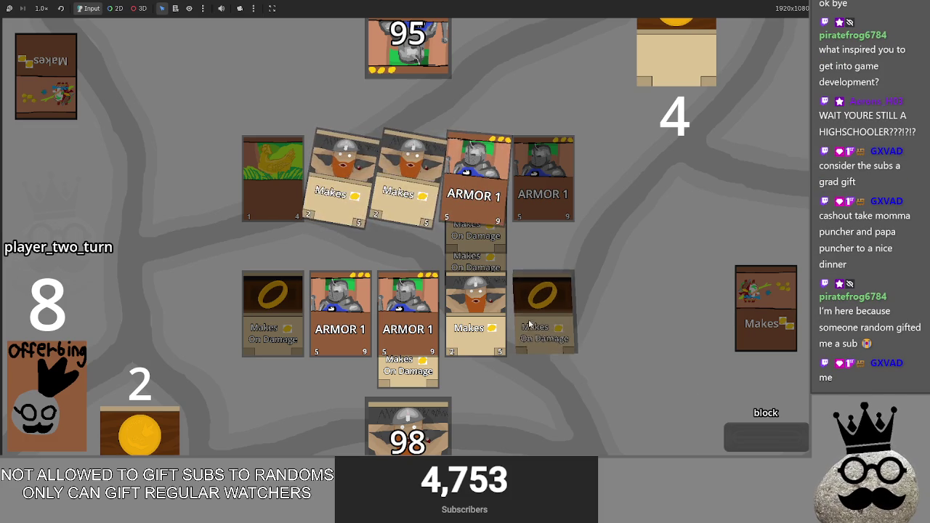
# - Play another turn with the dwarf card, dropping the bot to 83, then return to the Godot editor
pyautogui.hotkey('alt', 'Tab')
pyautogui.press('Tab')
pyautogui.press('Tab')
pyautogui.press('Tab')
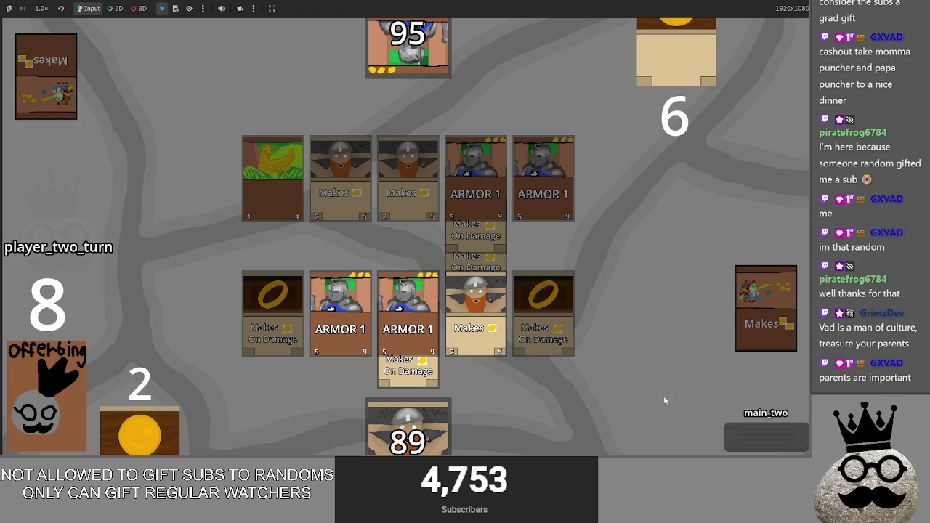
pyautogui.click(757, 446)
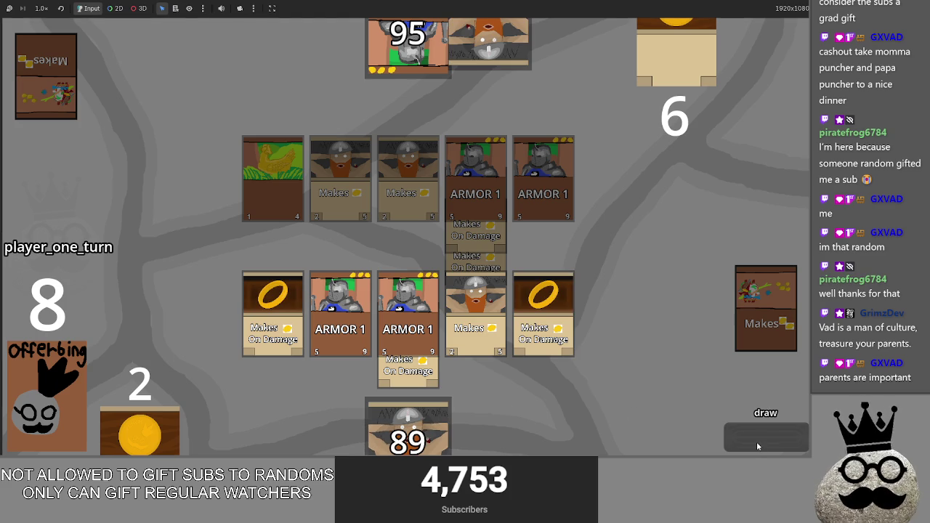
pyautogui.click(468, 429)
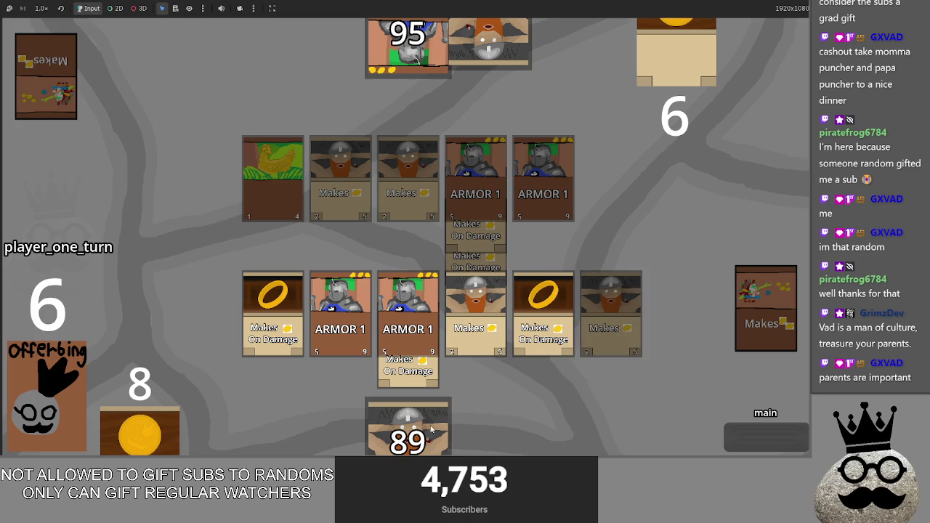
pyautogui.click(751, 435)
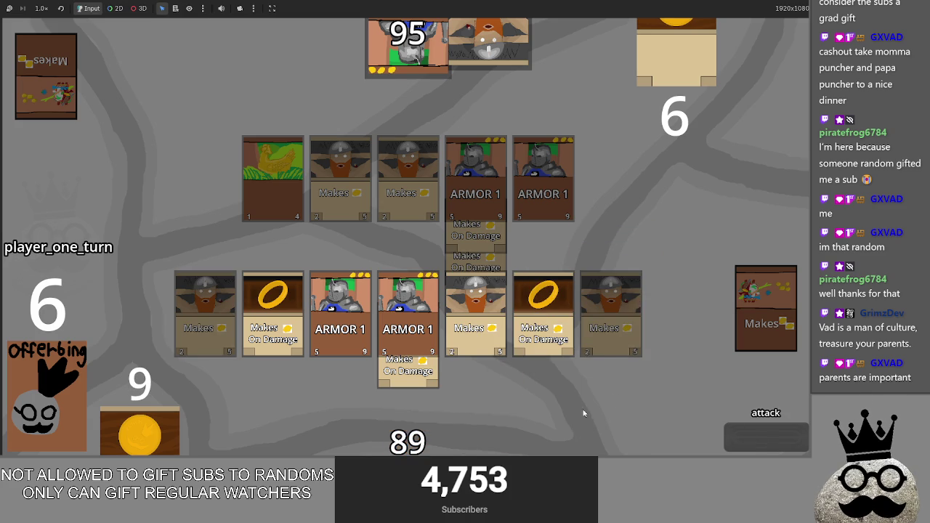
pyautogui.click(767, 437)
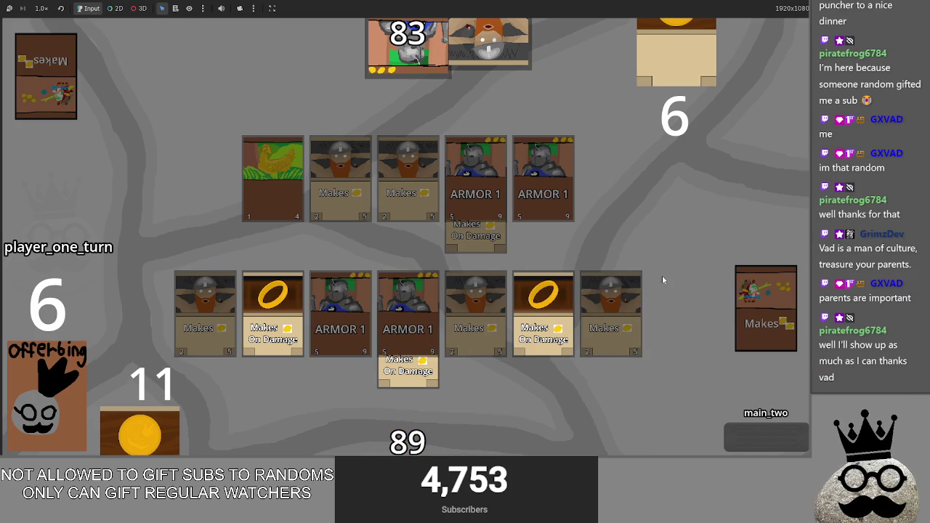
pyautogui.hotkey('alt', 'Tab')
pyautogui.hotkey('alt', 'Tab')
pyautogui.hotkey('alt', 'Tab')
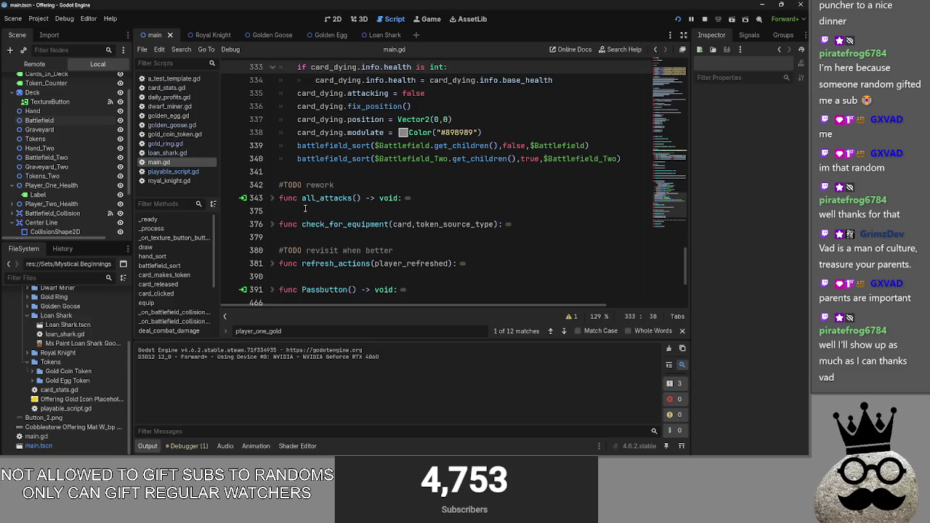
pyautogui.hotkey('alt', 'Tab')
pyautogui.hotkey('alt', 'Tab')
# - Add a new Graphical task line reading 'make rings get sorted in a zone seperate of the craetures'
pyautogui.scroll(-5, 163, 203)
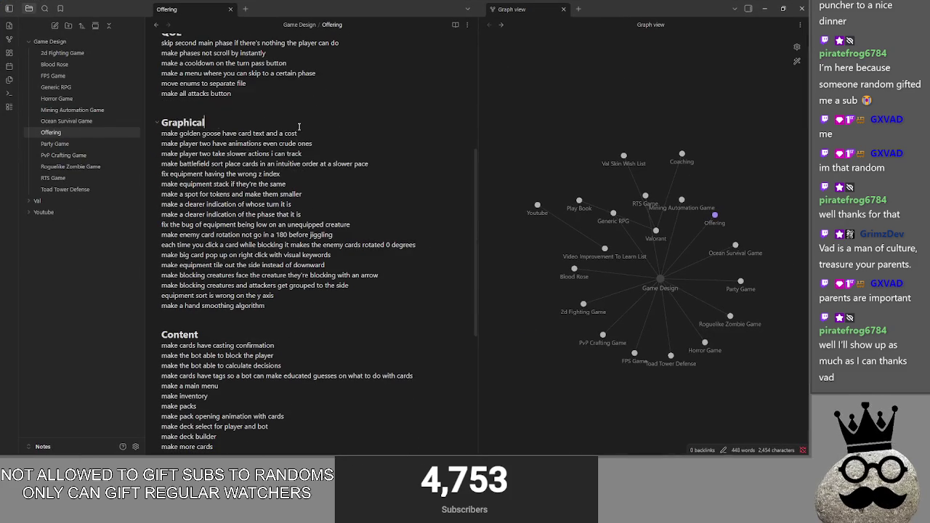
pyautogui.press('Return')
pyautogui.write('make rings get sorted in a zone seperate of the craetures')
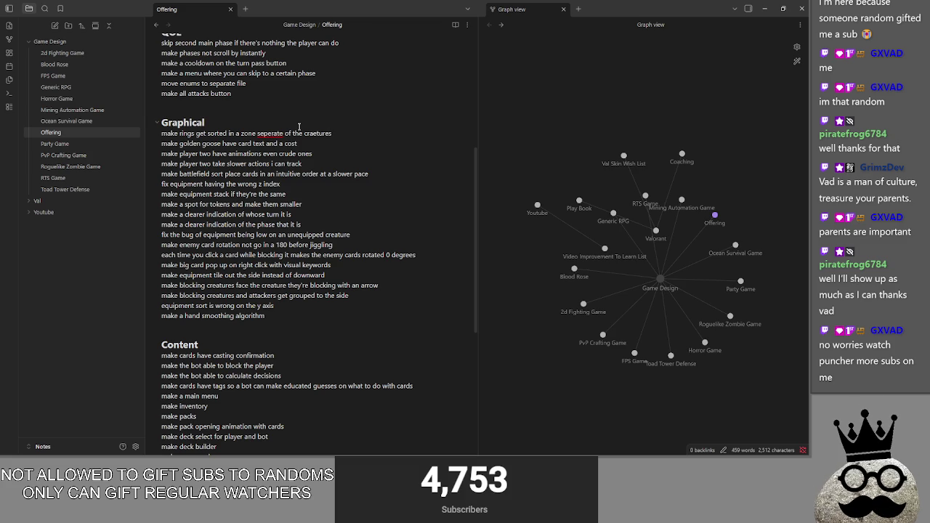
# - Correct the typos to 'creatures' and 'separate', then drag the Valorant node in the graph
pyautogui.moveTo(317, 133); pyautogui.dragTo(310, 134)
pyautogui.write('ea')
pyautogui.rightClick(274, 134)
pyautogui.click(298, 140)
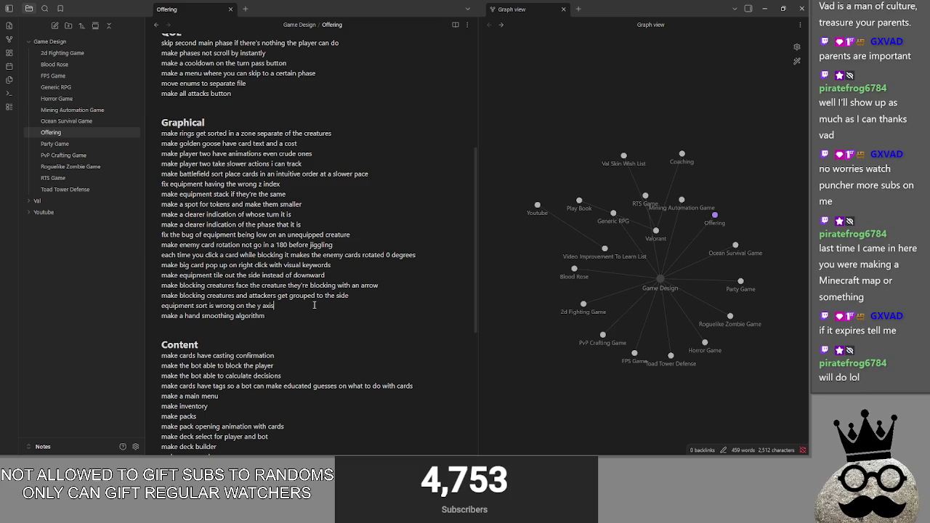
pyautogui.moveTo(655, 231); pyautogui.dragTo(648, 143)
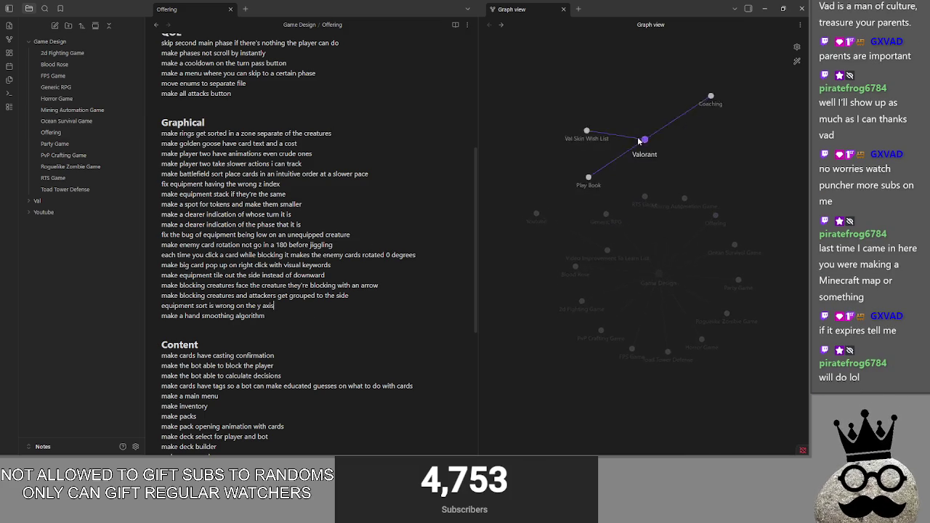
# - Scroll through the Offering note's to-do sections, selecting and clearing a block of text
pyautogui.click(294, 319)
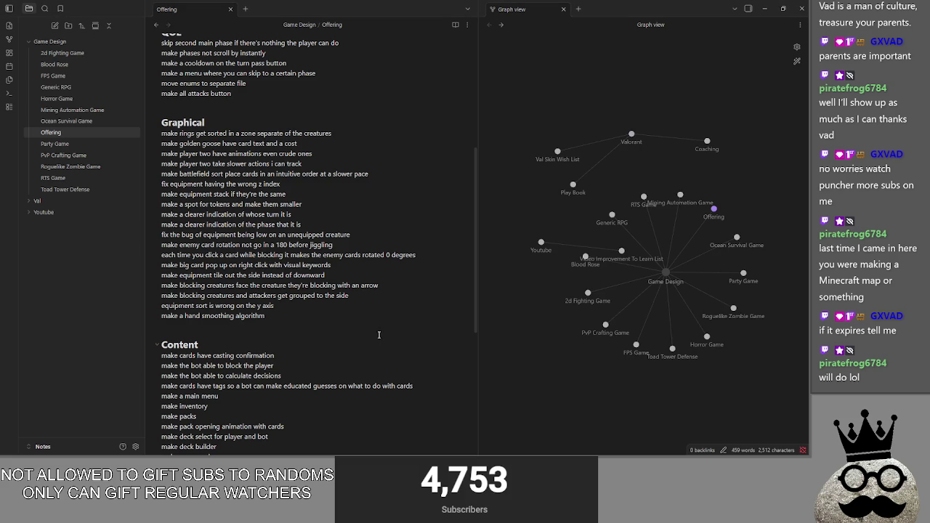
pyautogui.scroll(-1, 281, 283)
pyautogui.scroll(1, 281, 283)
pyautogui.scroll(2, 280, 283)
pyautogui.scroll(4, 280, 283)
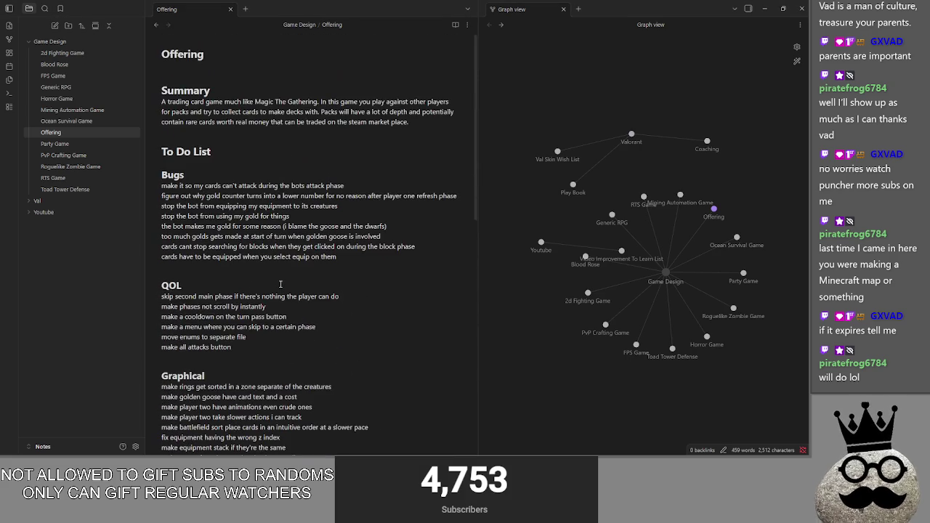
pyautogui.scroll(-4, 277, 283)
pyautogui.scroll(-3, 275, 283)
pyautogui.scroll(2, 275, 283)
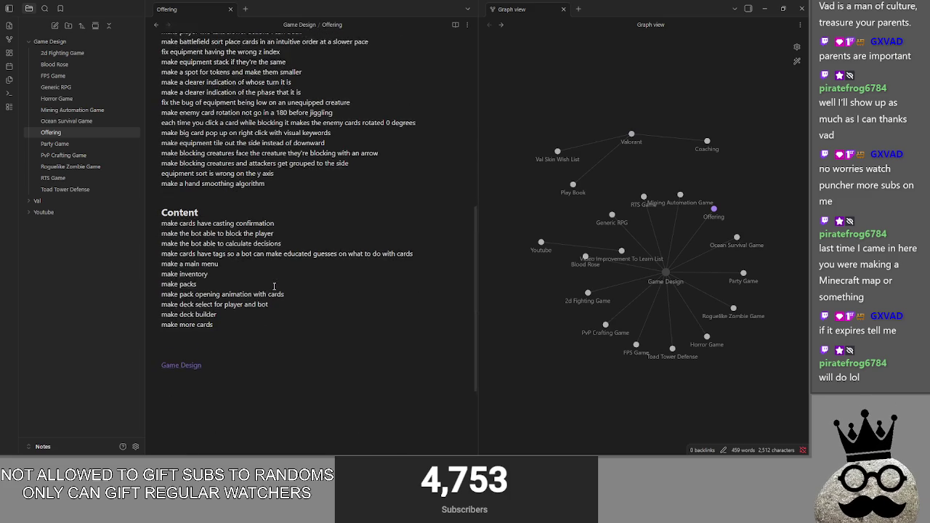
pyautogui.moveTo(245, 328); pyautogui.dragTo(190, 169)
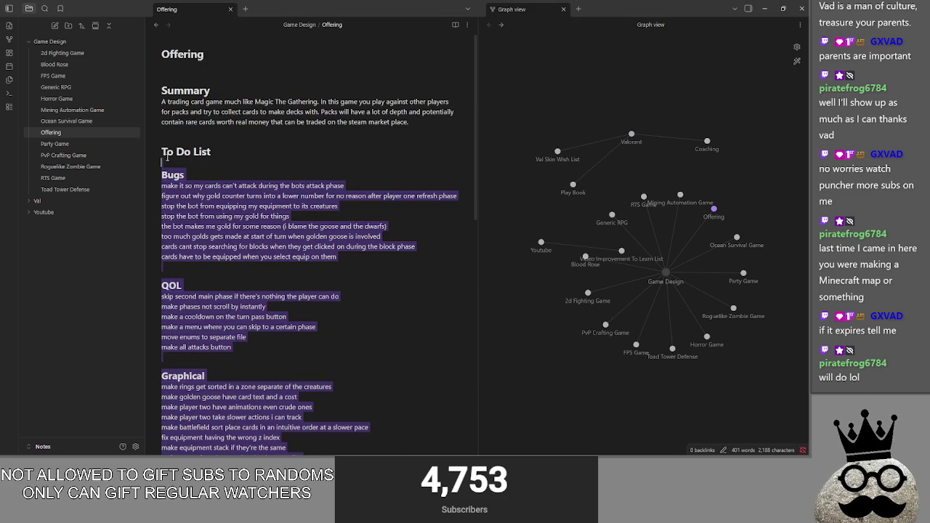
pyautogui.click(190, 172)
pyautogui.scroll(-3, 258, 308)
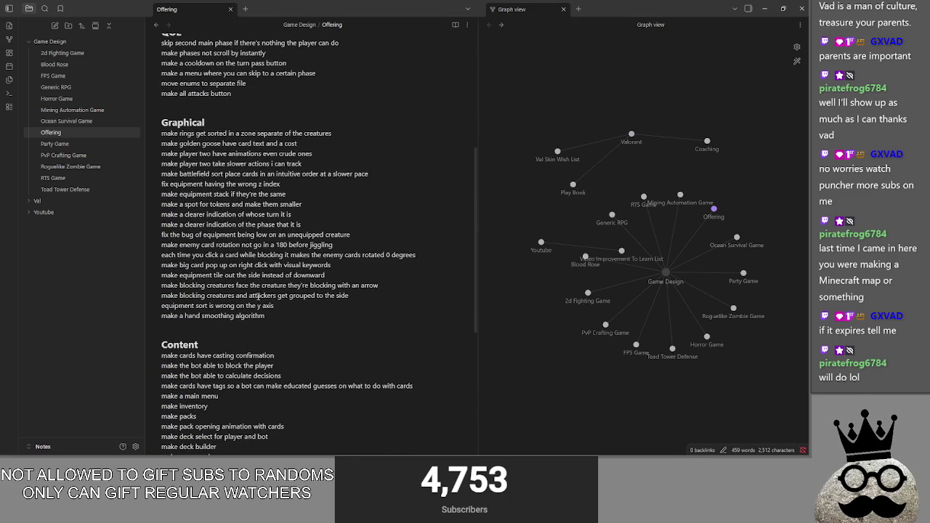
pyautogui.scroll(1, 233, 123)
# - Click through the QOL, Content and Graphical lines, selecting the words 'equipment' and 'fix'
pyautogui.click(229, 73)
pyautogui.scroll(-2, 235, 160)
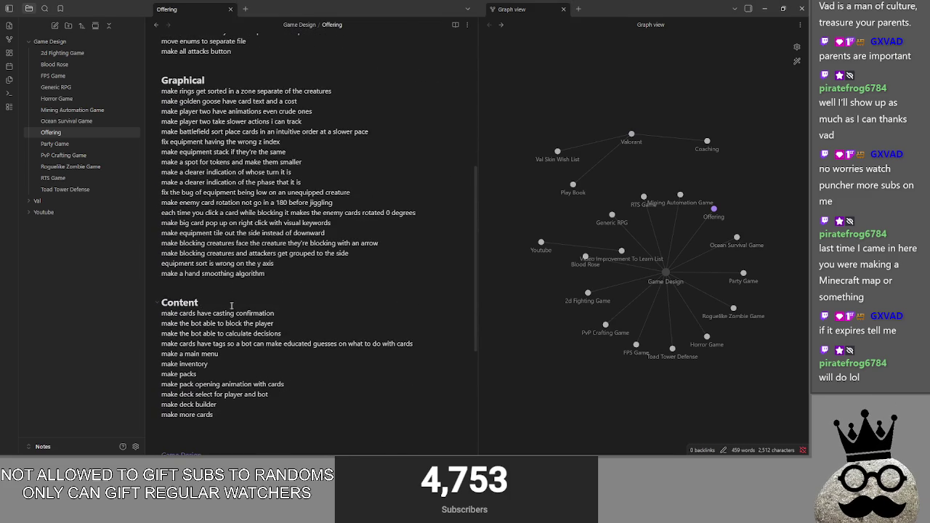
pyautogui.click(232, 301)
pyautogui.click(297, 319)
pyautogui.click(232, 430)
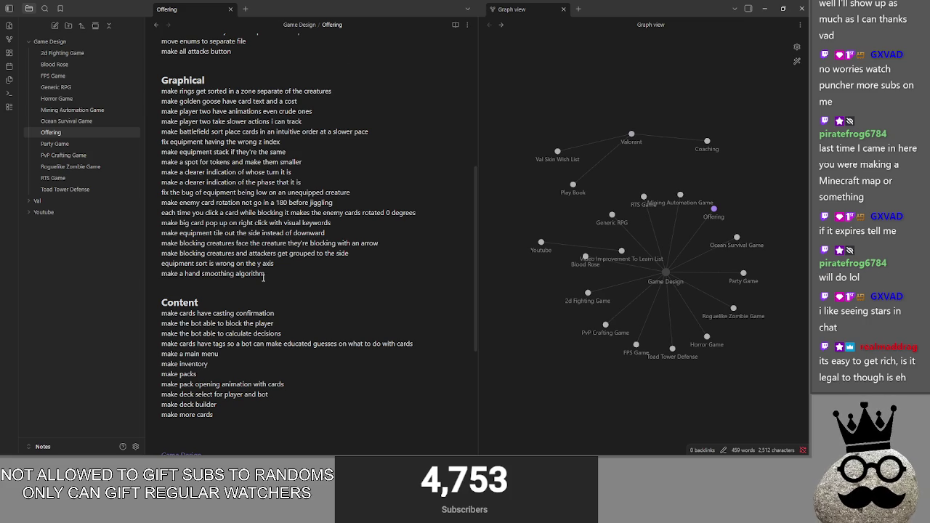
pyautogui.doubleClick(178, 263)
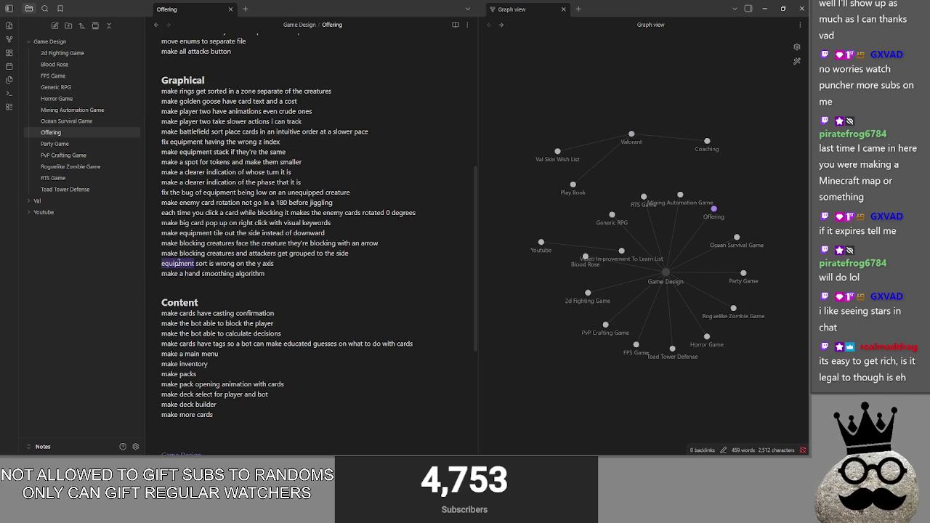
pyautogui.click(164, 223)
pyautogui.doubleClick(165, 191)
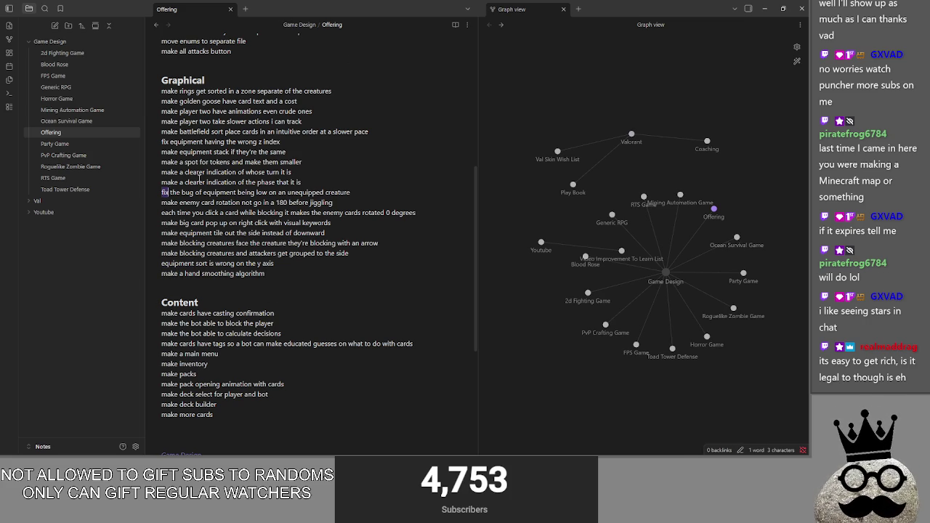
# - Drag the Video Improvement To Learn List node further left in the graph view
pyautogui.scroll(3, 269, 249)
pyautogui.moveTo(623, 251)
pyautogui.mouseDown()
pyautogui.moveTo(536, 271)
pyautogui.moveTo(537, 262)
pyautogui.mouseUp()
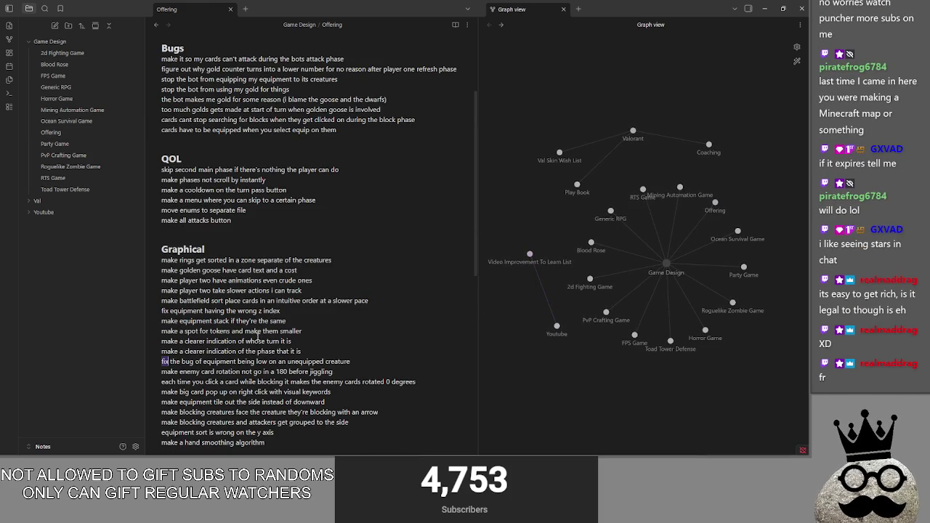
pyautogui.scroll(4, 262, 312)
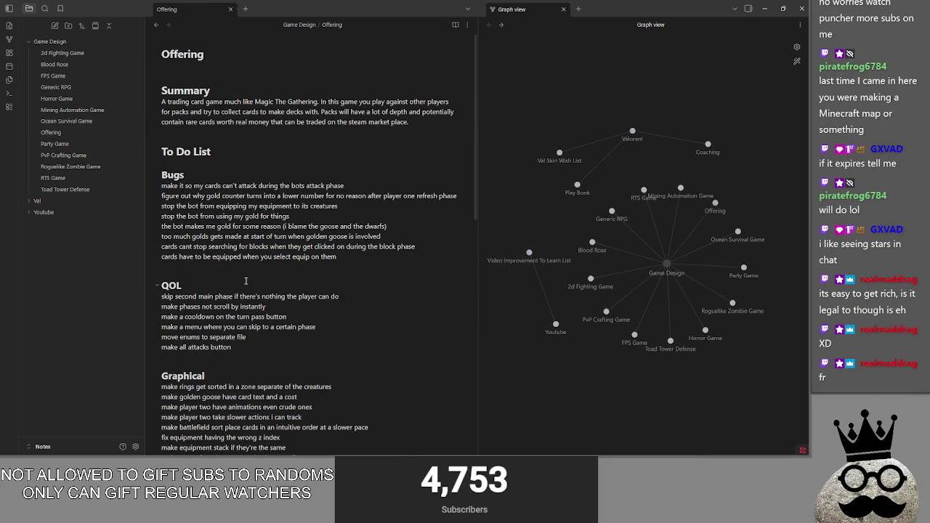
pyautogui.hotkey('alt', 'Tab')
pyautogui.hotkey('alt', 'Tab')
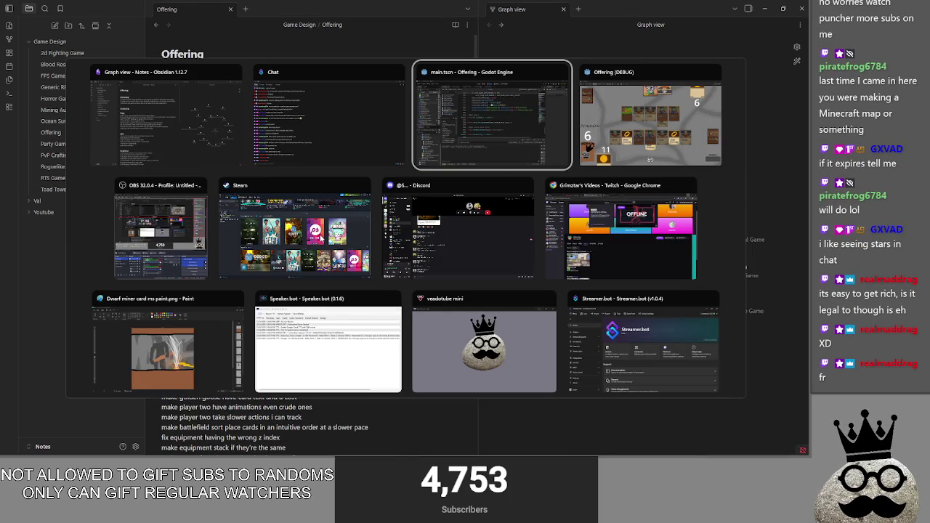
pyautogui.hotkey('alt', 'Tab')
pyautogui.hotkey('alt', 'Tab')
pyautogui.hotkey('alt', 'Tab')
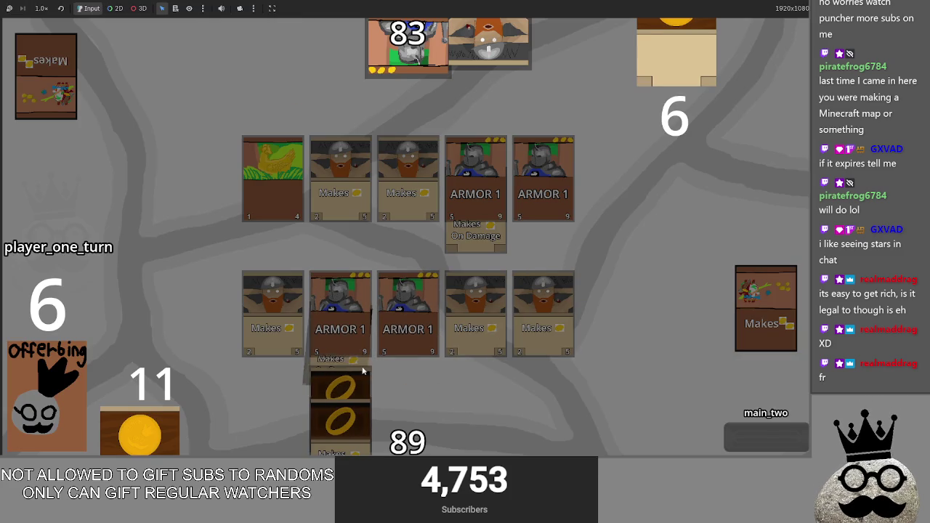
pyautogui.hotkey('alt', 'Tab')
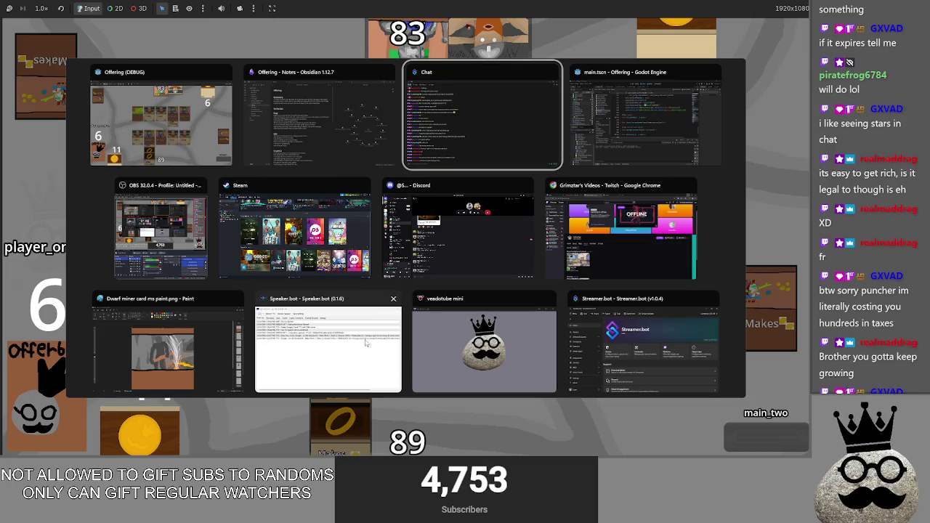
pyautogui.click(361, 144)
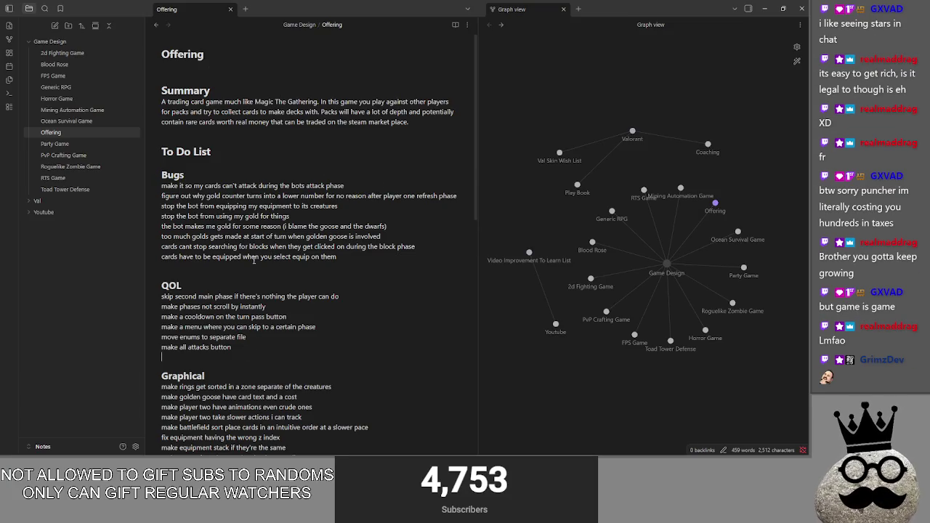
# - Check the To Do List heading and last Graphical task, then return to the Godot script editor
pyautogui.click(277, 135)
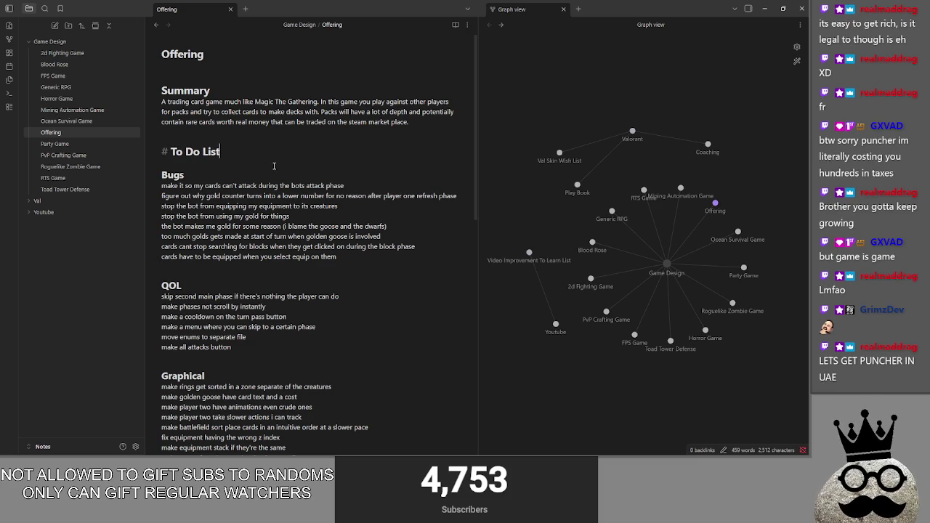
pyautogui.click(273, 165)
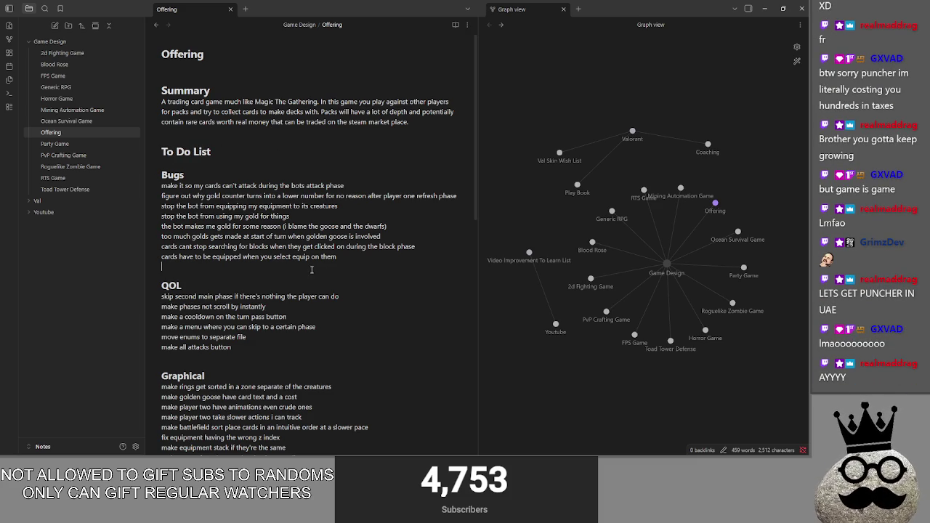
pyautogui.scroll(-2, 259, 348)
pyautogui.scroll(-3, 263, 343)
pyautogui.scroll(-3, 264, 363)
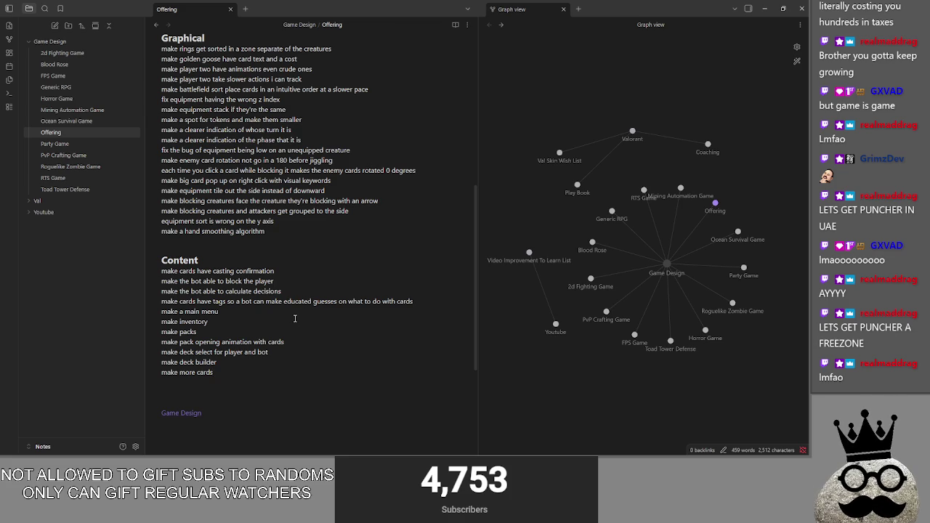
pyautogui.click(273, 245)
pyautogui.scroll(2, 244, 104)
pyautogui.scroll(3, 243, 109)
pyautogui.scroll(2, 239, 116)
pyautogui.scroll(-4, 241, 130)
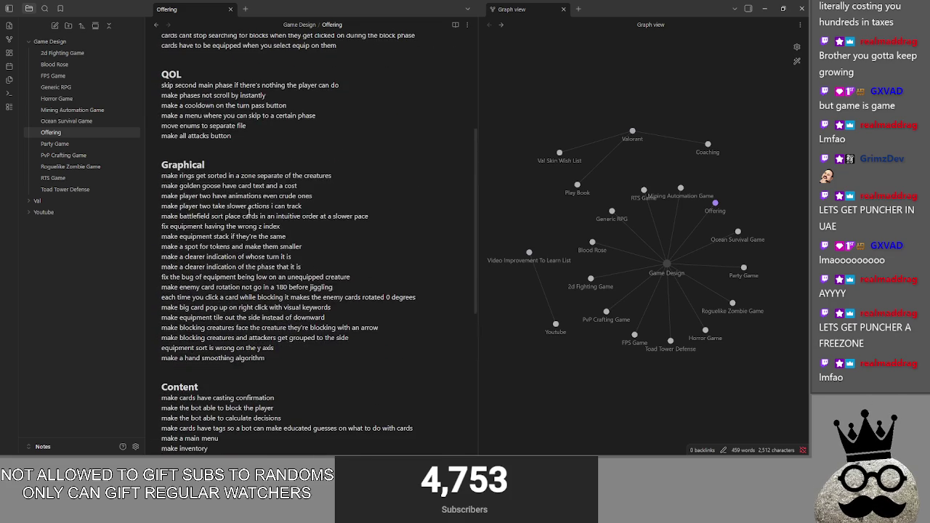
pyautogui.hotkey('alt', 'Tab')
pyautogui.hotkey('alt', 'Tab')
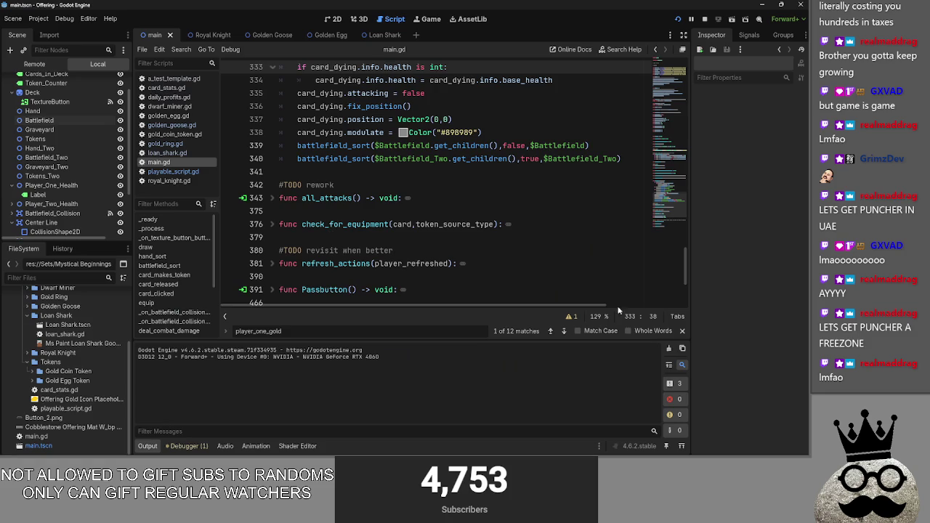
# - Inspect the main.gd line that greys out dying cards, then go back to Obsidian
pyautogui.scroll(2, 406, 247)
pyautogui.scroll(3, 436, 269)
pyautogui.click(456, 289)
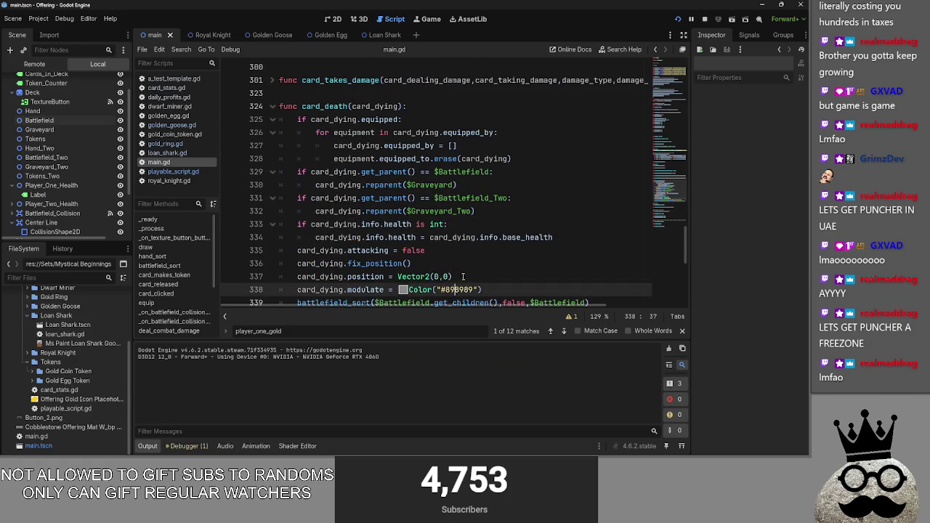
pyautogui.hotkey('alt', 'Tab')
pyautogui.hotkey('alt', 'Tab')
pyautogui.hotkey('alt', 'Tab')
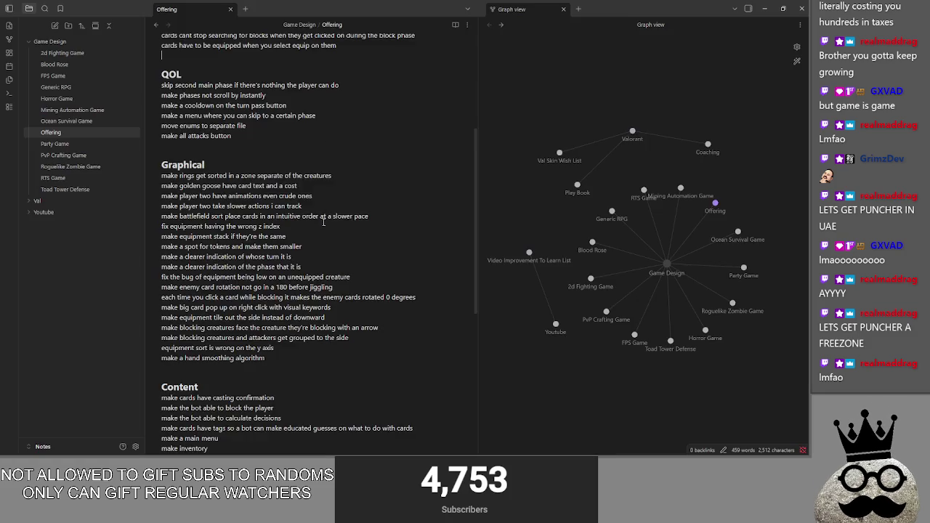
# - Add 'make cards not grey out every frame' below the hand smoothing task
pyautogui.scroll(-2, 327, 211)
pyautogui.click(292, 273)
pyautogui.press('Return')
pyautogui.write('make cards not grey out every frame')
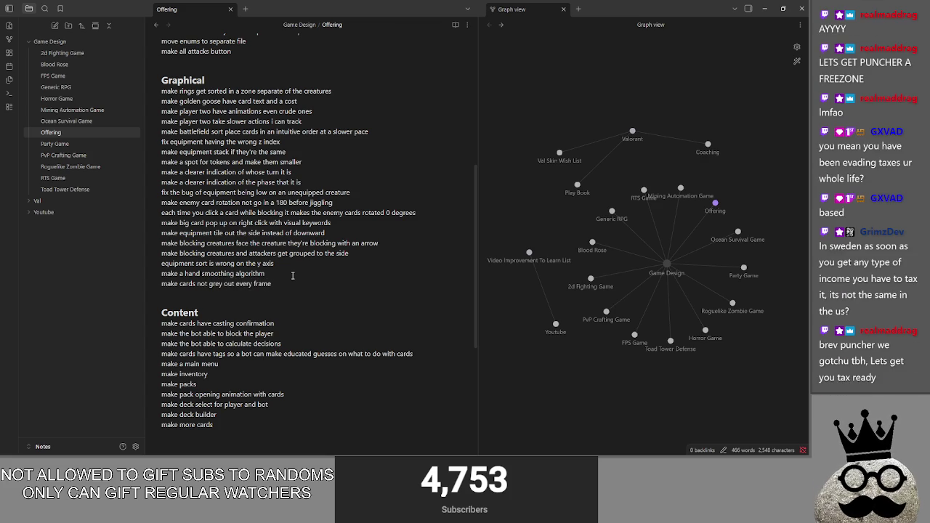
pyautogui.doubleClick(215, 283)
pyautogui.click(299, 287)
pyautogui.hotkey('alt', 'Tab')
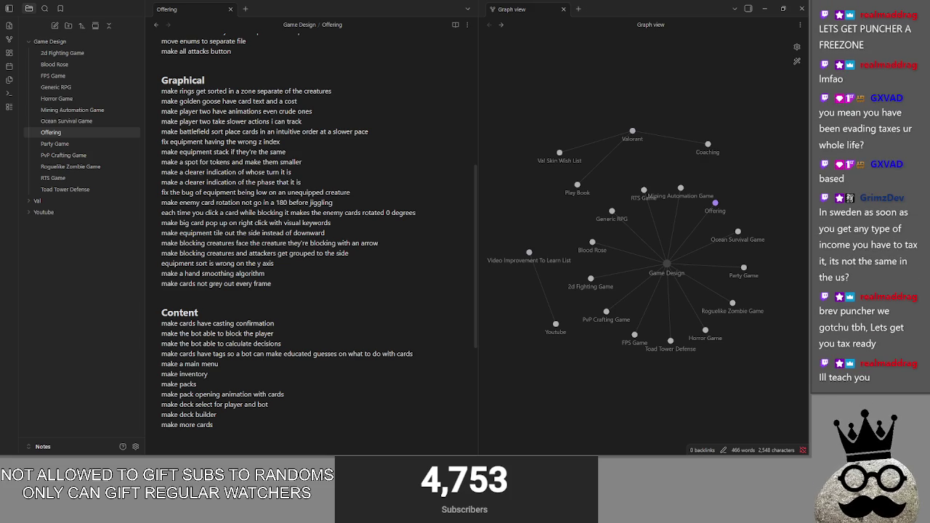
pyautogui.hotkey('alt', 'Tab')
pyautogui.hotkey('alt', 'Tab')
pyautogui.hotkey('alt', 'Tab')
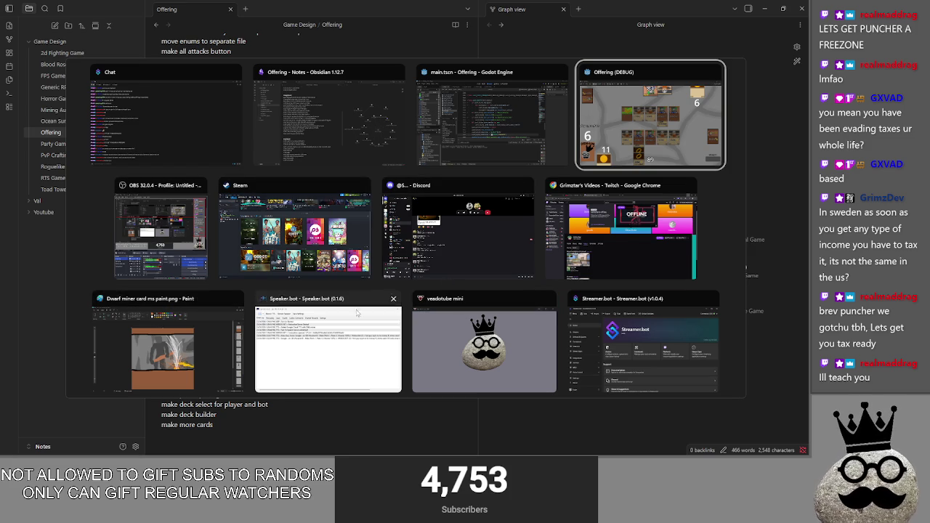
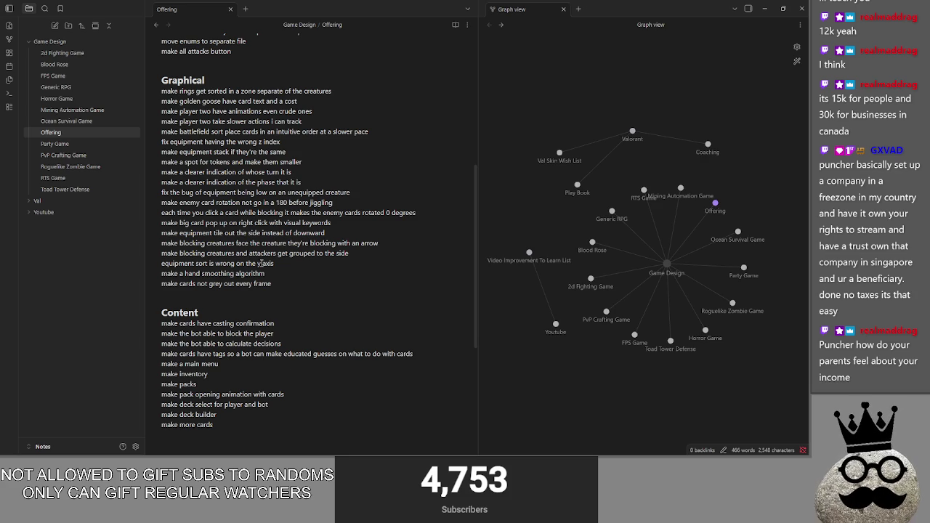
# - Review the Graphical, Bugs and Content sections of the Offering to-do list without editing
pyautogui.click(254, 292)
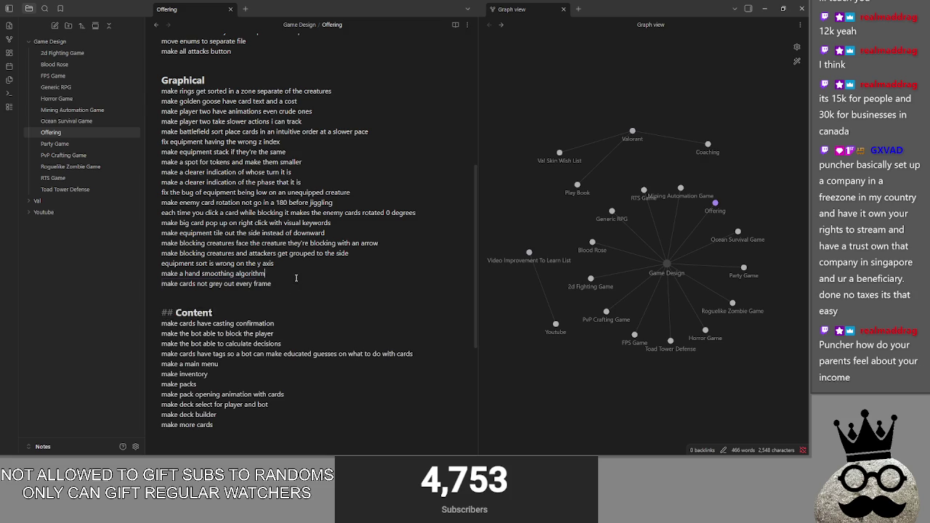
pyautogui.click(296, 284)
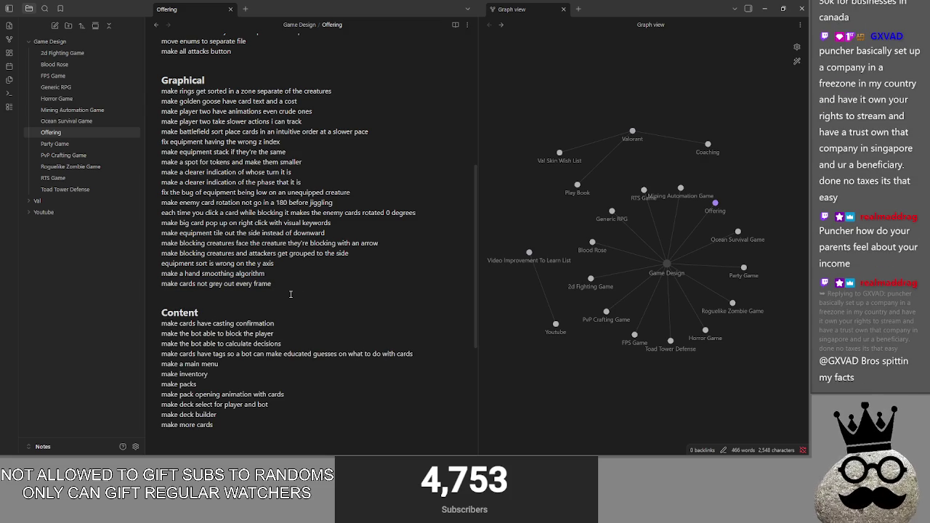
pyautogui.scroll(2, 289, 294)
pyautogui.scroll(3, 289, 294)
pyautogui.scroll(2, 289, 294)
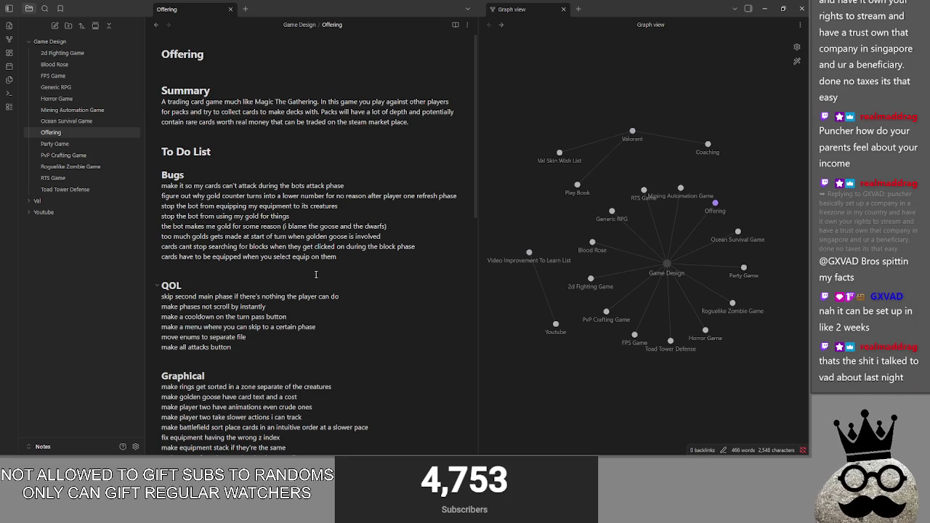
pyautogui.click(276, 270)
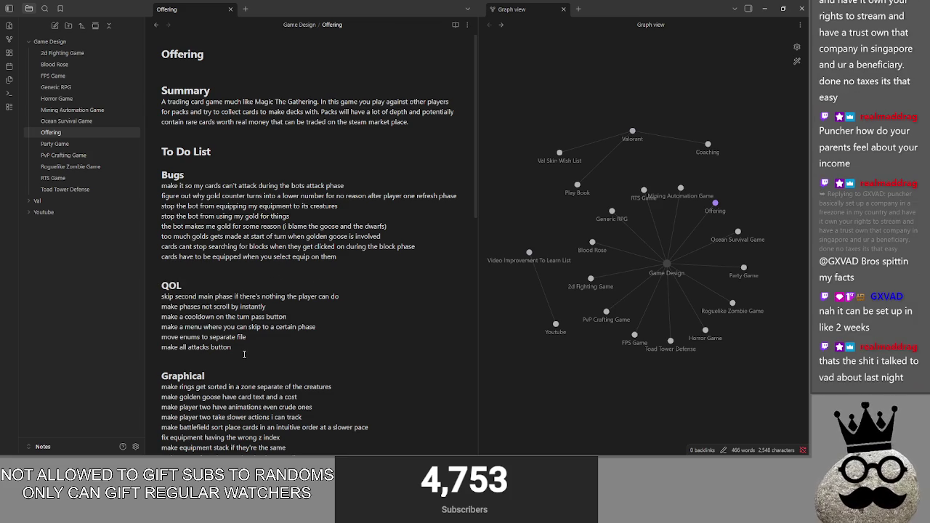
pyautogui.scroll(-2, 242, 356)
pyautogui.scroll(-3, 241, 371)
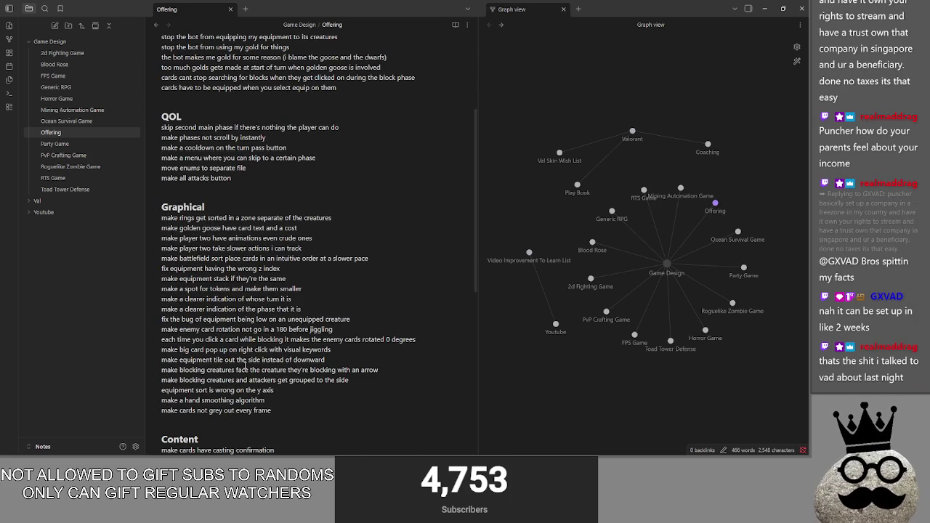
pyautogui.scroll(-5, 240, 342)
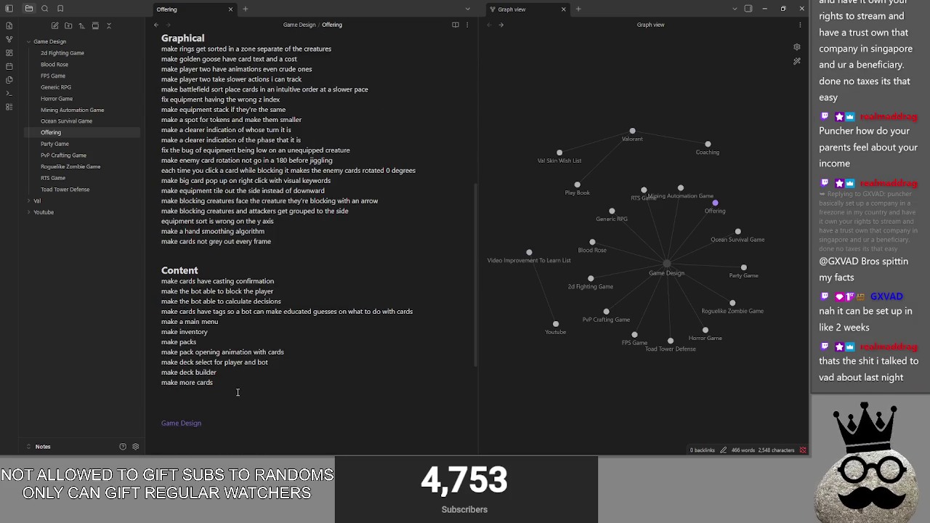
pyautogui.click(229, 267)
pyautogui.press('Up')
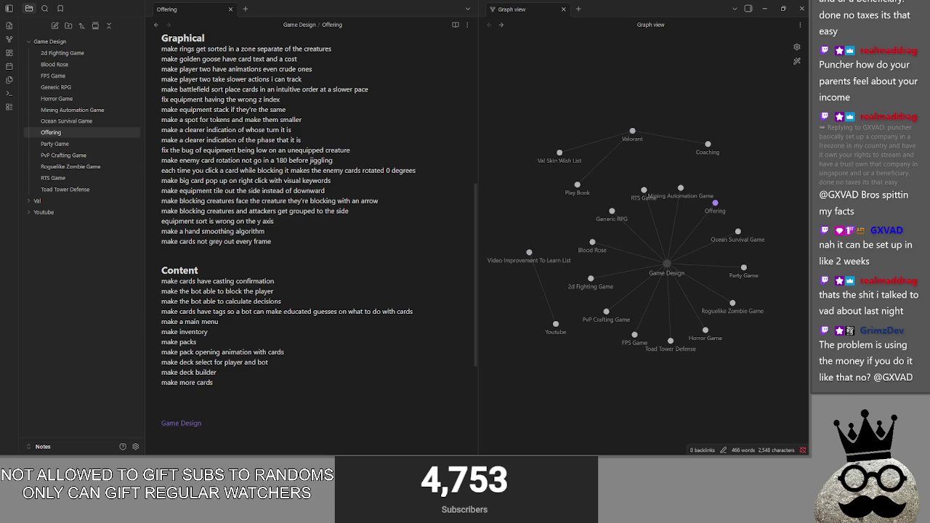
# - Look over the To Do List heading, QOL items and Content section, leaving them unchanged
pyautogui.scroll(5, 294, 366)
pyautogui.scroll(4, 283, 356)
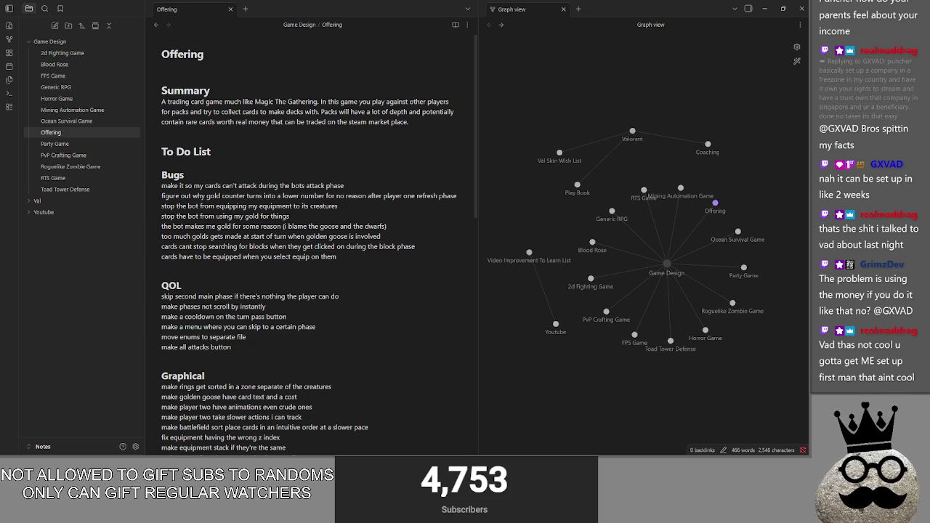
pyautogui.click(218, 270)
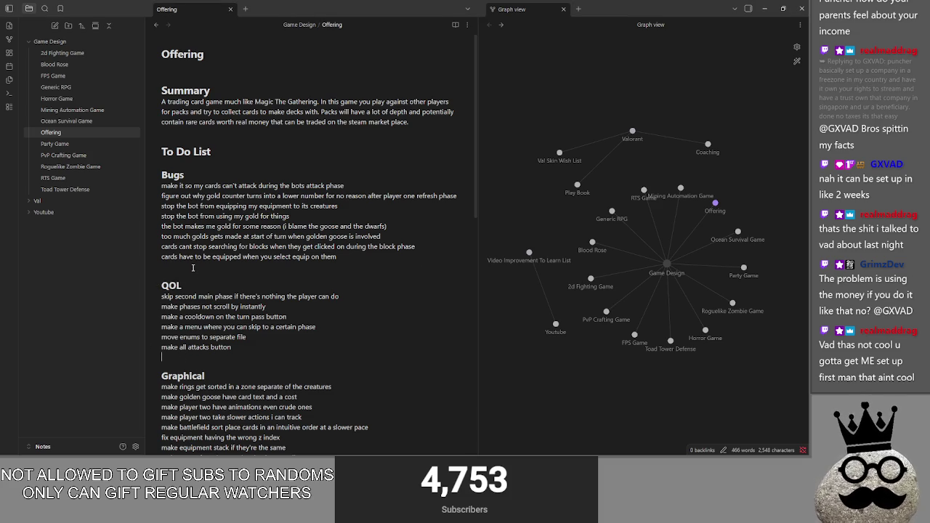
pyautogui.scroll(-2, 291, 315)
pyautogui.scroll(-3, 291, 316)
pyautogui.scroll(-3, 290, 315)
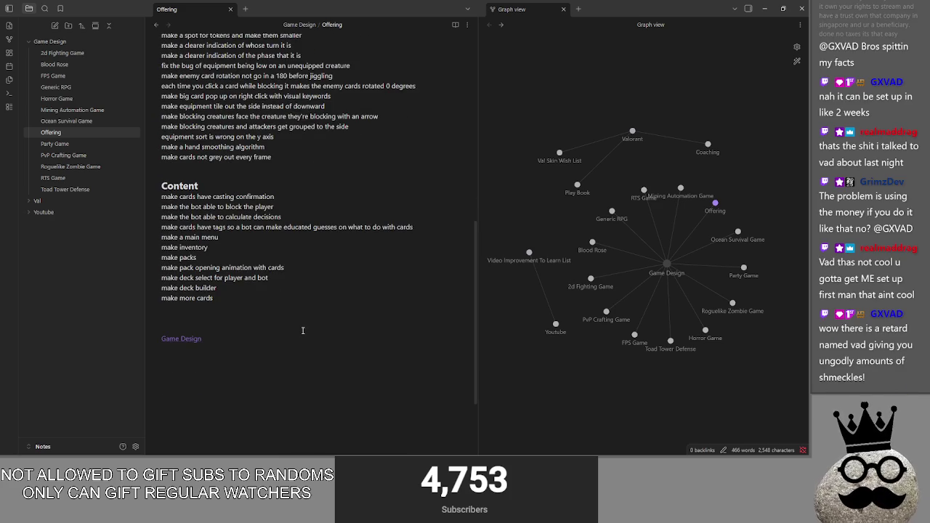
pyautogui.click(240, 320)
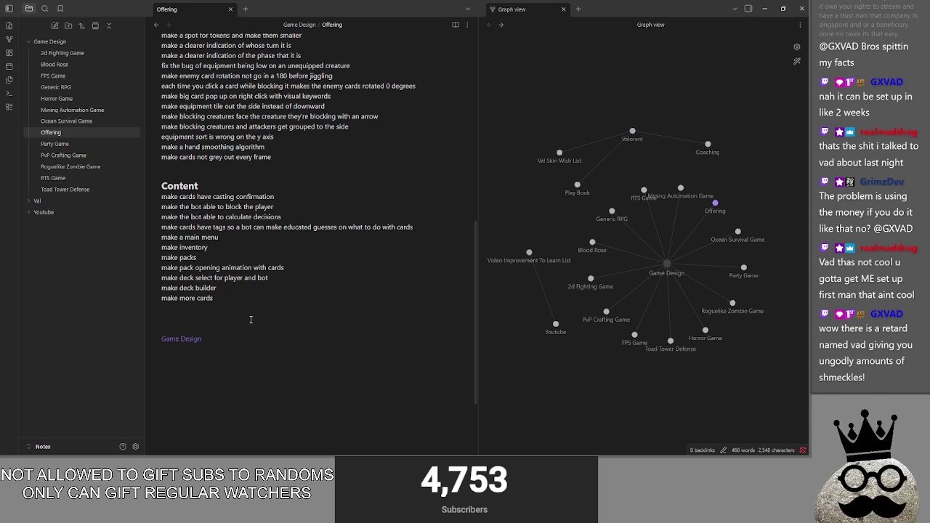
pyautogui.scroll(3, 276, 248)
pyautogui.scroll(3, 276, 248)
pyautogui.click(222, 229)
pyautogui.click(227, 142)
pyautogui.scroll(3, 232, 159)
pyautogui.click(239, 163)
pyautogui.click(233, 270)
pyautogui.scroll(-2, 233, 272)
pyautogui.click(227, 273)
pyautogui.scroll(-2, 227, 273)
pyautogui.click(207, 397)
pyautogui.scroll(-2, 207, 396)
pyautogui.scroll(-2, 211, 240)
pyautogui.press('Up')
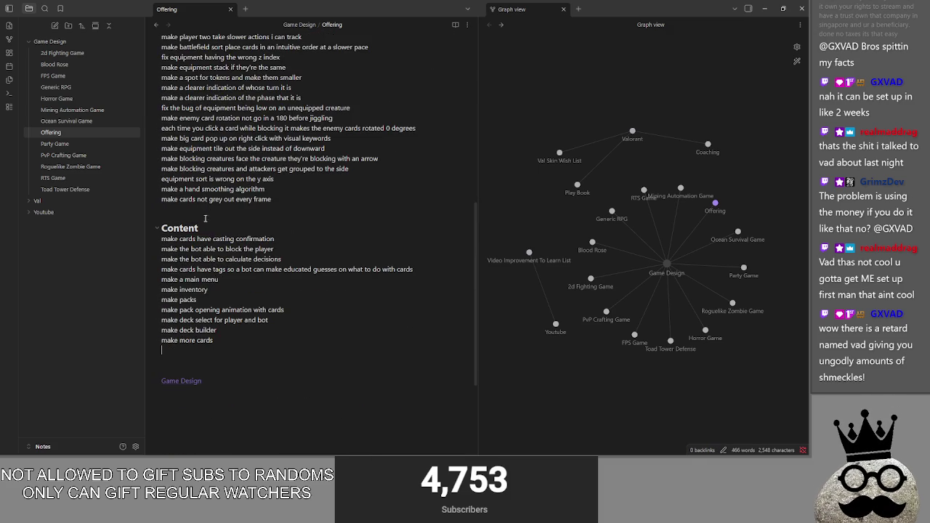
# - Recheck the Content, QOL and Graphical lists, then switch to the Steam library window
pyautogui.click(194, 351)
pyautogui.scroll(2, 256, 283)
pyautogui.scroll(2, 247, 276)
pyautogui.scroll(1, 239, 269)
pyautogui.click(232, 271)
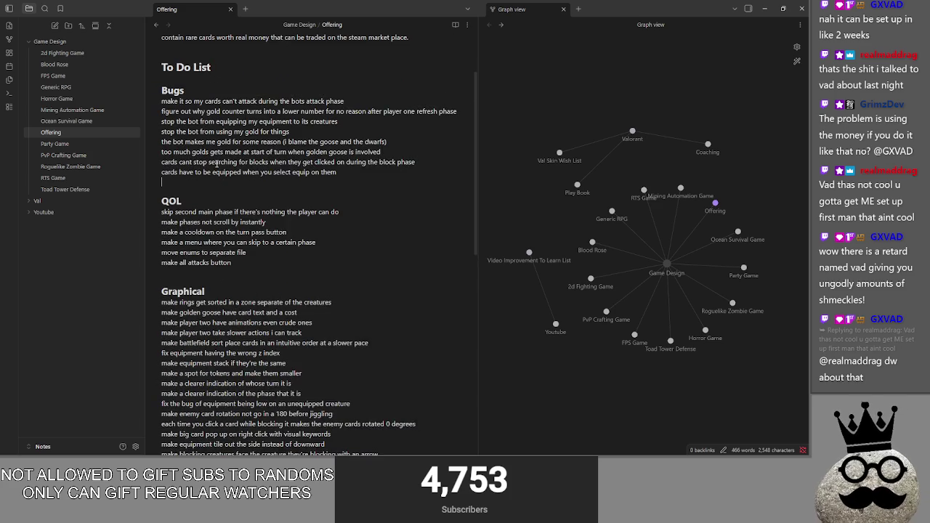
pyautogui.scroll(1, 215, 145)
pyautogui.scroll(-1, 232, 218)
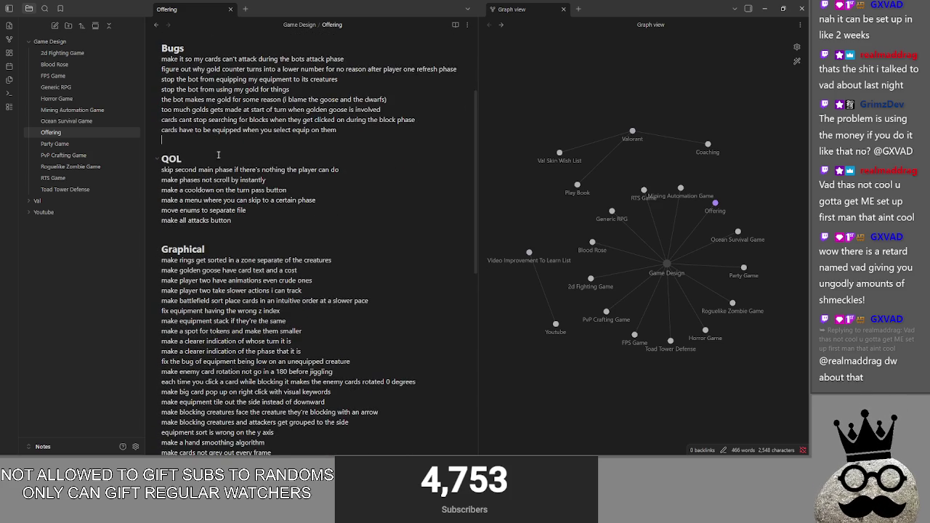
pyautogui.scroll(-3, 231, 308)
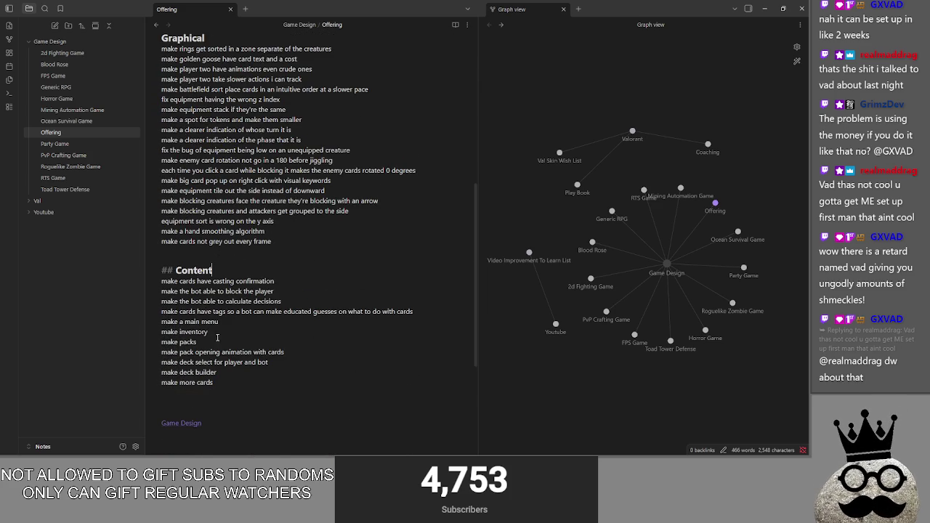
pyautogui.click(211, 399)
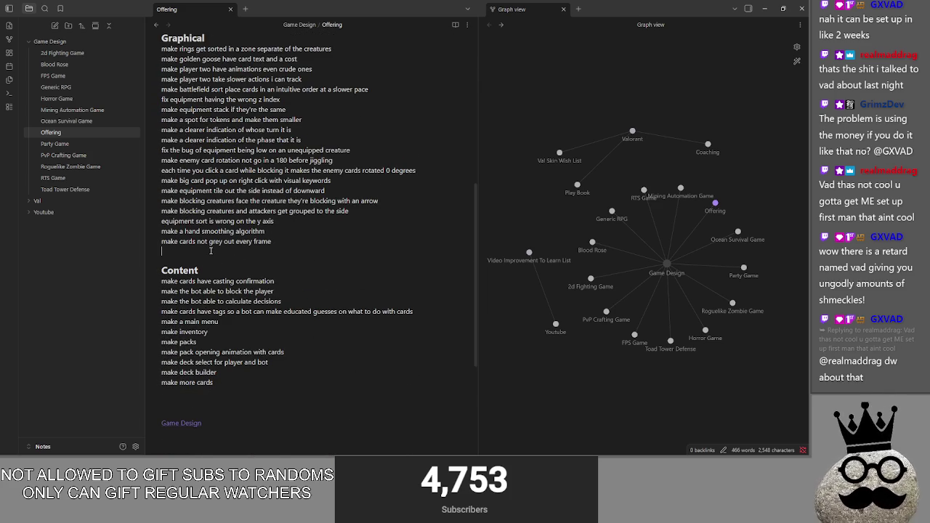
pyautogui.scroll(2, 217, 266)
pyautogui.scroll(1, 201, 148)
pyautogui.click(201, 148)
pyautogui.scroll(1, 202, 148)
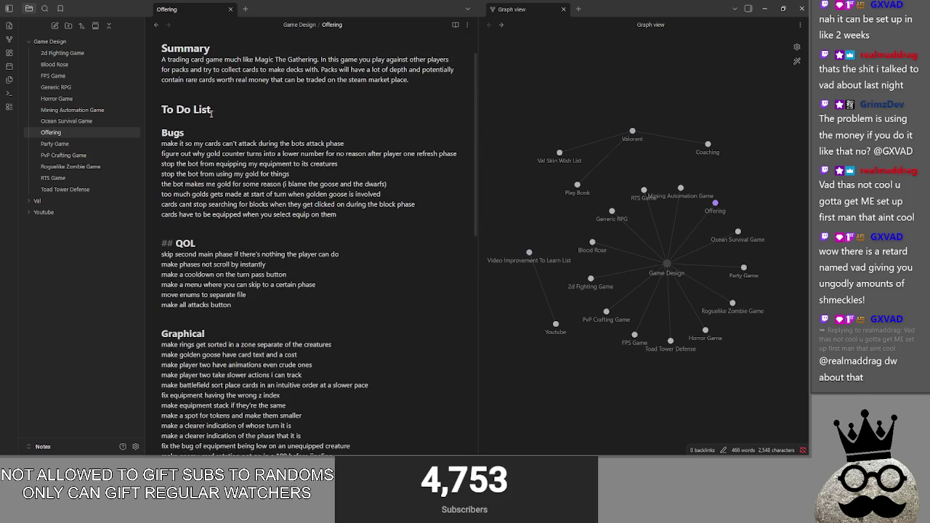
pyautogui.scroll(-2, 257, 242)
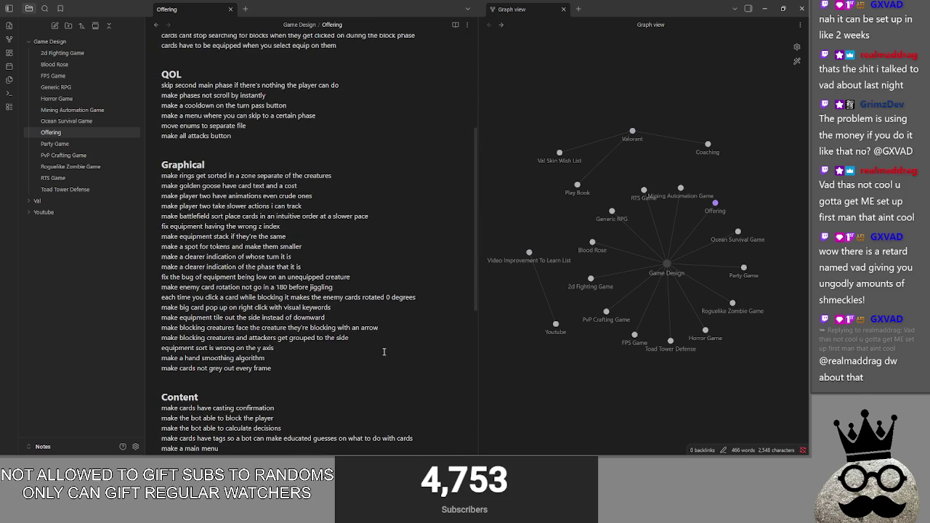
pyautogui.scroll(-1, 294, 336)
pyautogui.click(289, 326)
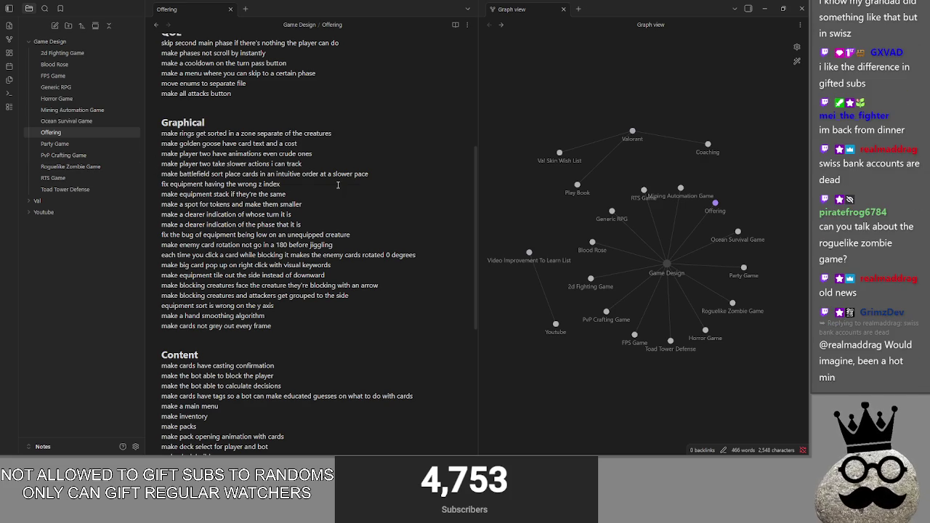
pyautogui.hotkey('alt', 'Tab')
pyautogui.hotkey('alt', 'Tab')
pyautogui.hotkey('alt', 'Tab')
pyautogui.hotkey('alt', 'Tab')
pyautogui.hotkey('alt', 'Tab')
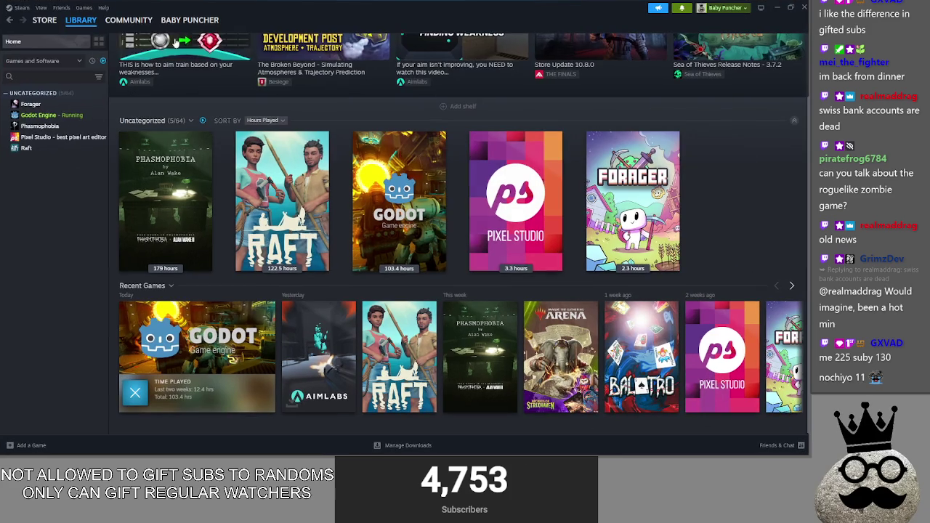
# - Show every game in the Steam library and scroll down through the full grid
pyautogui.click(103, 61)
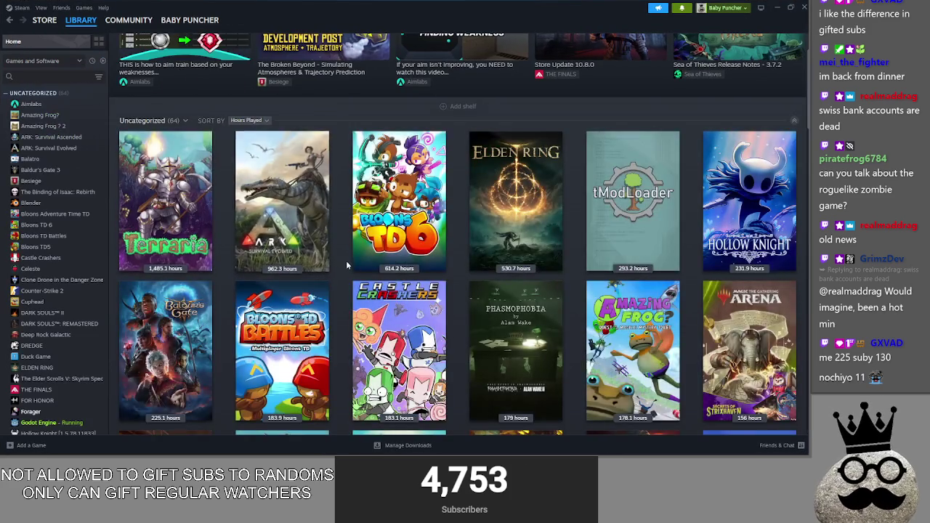
pyautogui.scroll(-3, 346, 266)
pyautogui.scroll(-3, 347, 266)
pyautogui.scroll(-2, 347, 266)
pyautogui.scroll(-1, 347, 262)
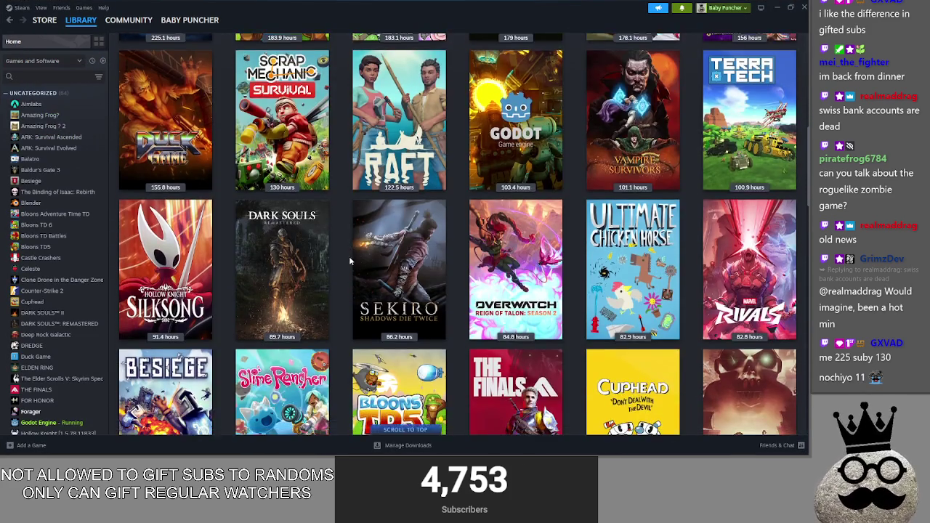
pyautogui.scroll(-4, 348, 260)
pyautogui.scroll(-1, 355, 262)
pyautogui.scroll(-2, 366, 261)
pyautogui.scroll(-3, 377, 262)
pyautogui.scroll(-1, 385, 265)
pyautogui.scroll(-3, 392, 269)
pyautogui.scroll(-2, 403, 273)
pyautogui.scroll(-2, 414, 278)
pyautogui.scroll(-3, 421, 282)
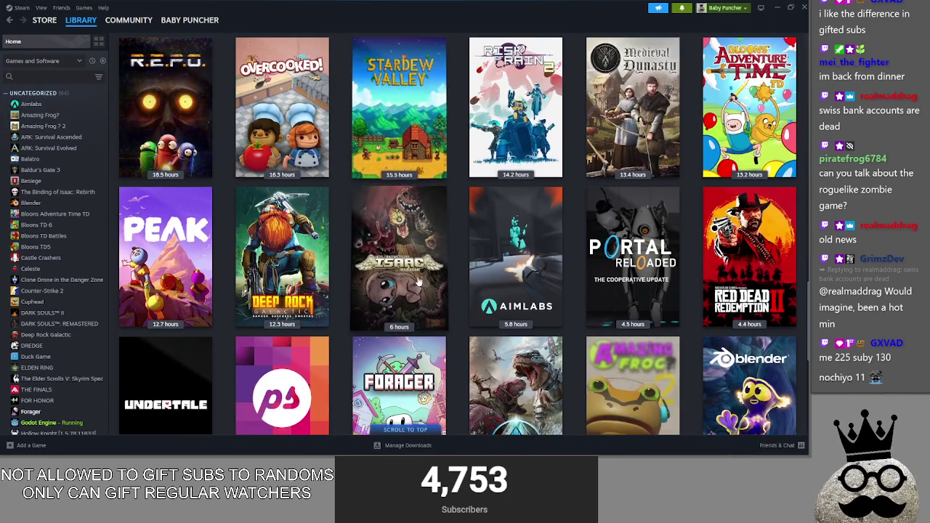
# - Scroll back up, restore the installed-games-only filter, and minimize Steam
pyautogui.scroll(4, 432, 285)
pyautogui.scroll(6, 443, 288)
pyautogui.scroll(2, 454, 293)
pyautogui.scroll(3, 453, 291)
pyautogui.scroll(3, 453, 291)
pyautogui.scroll(3, 453, 291)
pyautogui.scroll(2, 327, 217)
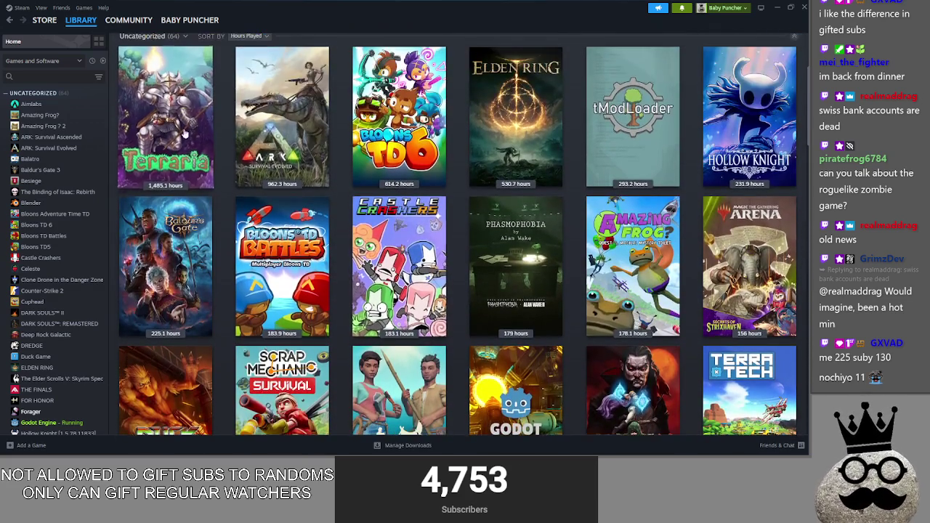
pyautogui.click(103, 60)
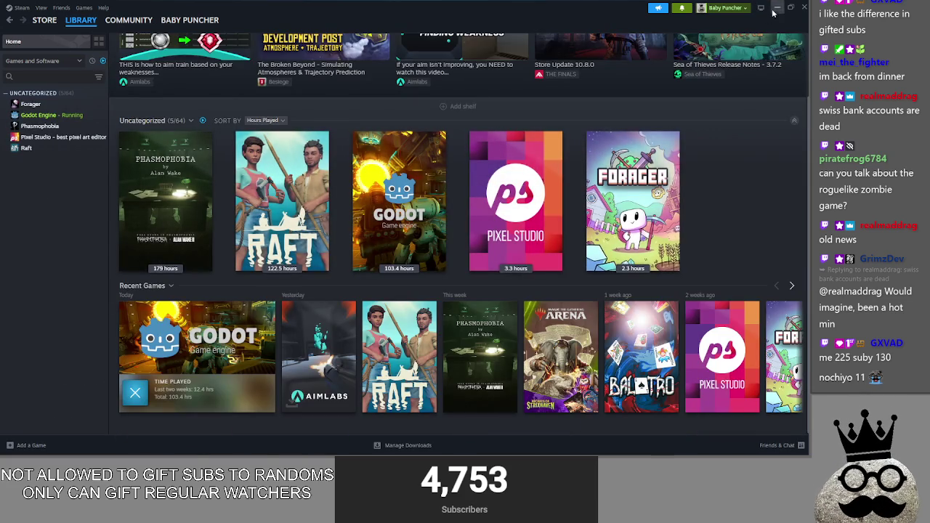
pyautogui.click(776, 8)
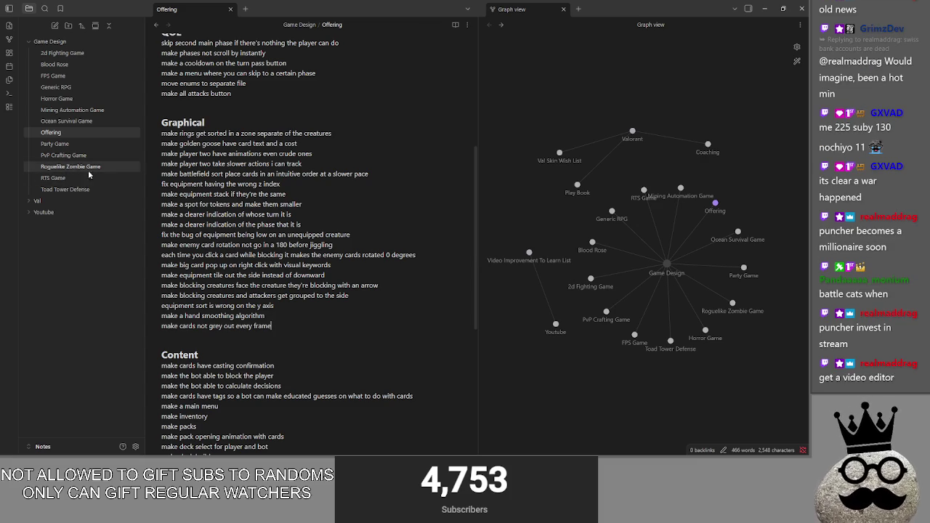
# - Move through the Graphical, Content, QOL and Bugs sections of the Offering note without editing
pyautogui.click(314, 335)
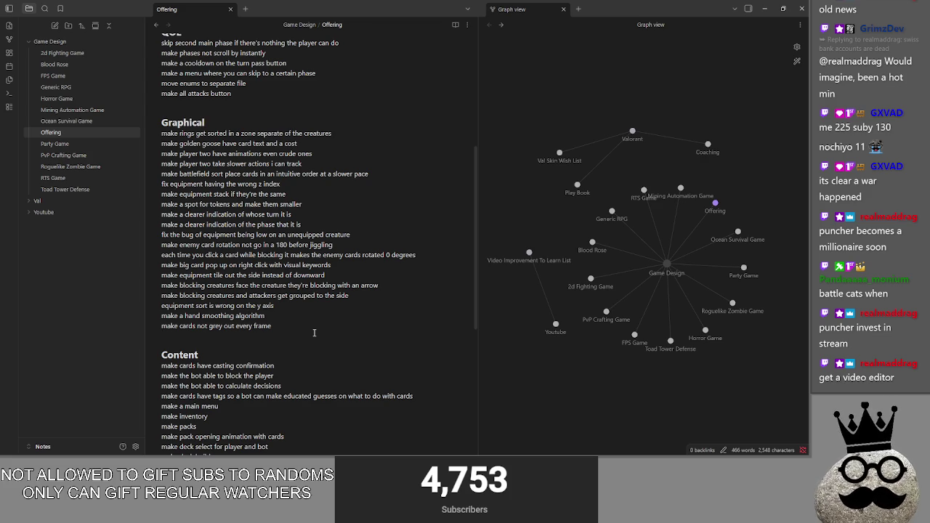
pyautogui.scroll(-2, 313, 333)
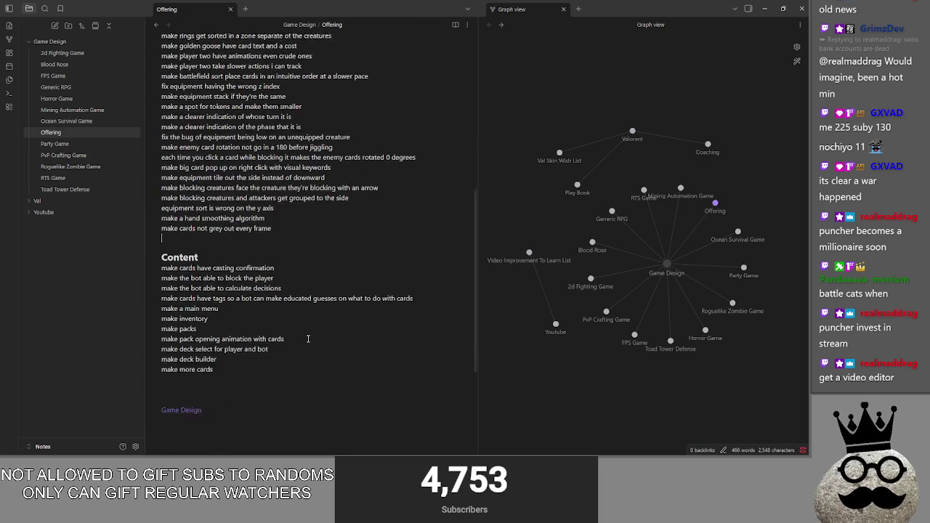
pyautogui.scroll(1, 315, 319)
pyautogui.click(317, 310)
pyautogui.scroll(1, 317, 310)
pyautogui.scroll(3, 294, 350)
pyautogui.click(269, 188)
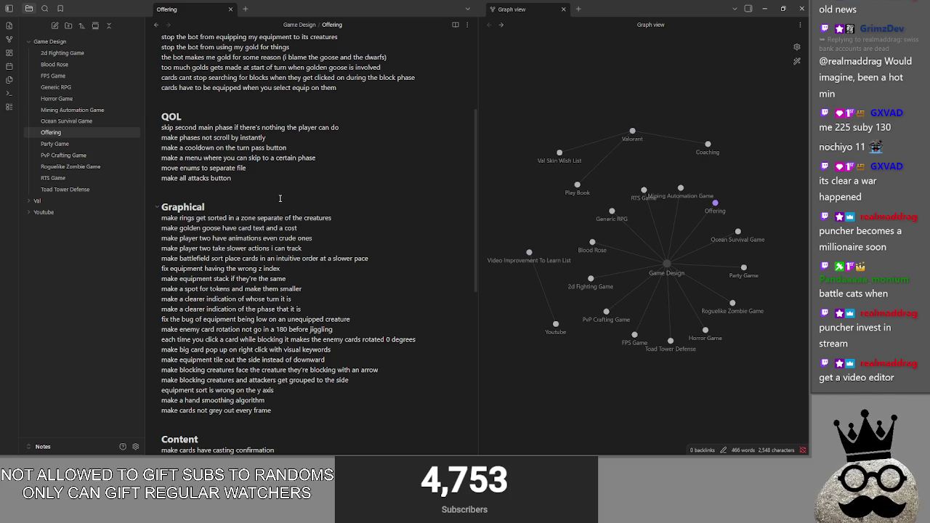
pyautogui.click(276, 98)
pyautogui.scroll(-1, 331, 230)
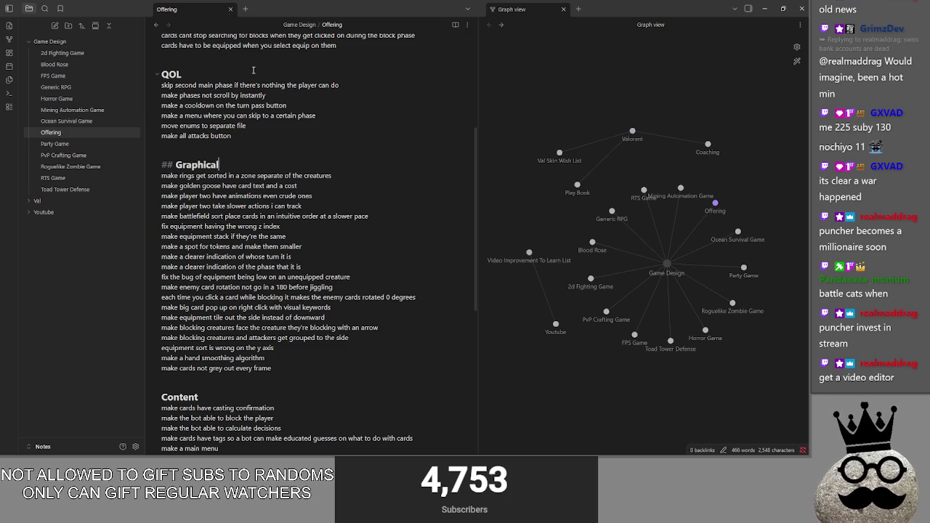
# - Revisit the QOL and Graphical headings, then open the Roguelike Zombie Game note
pyautogui.click(226, 147)
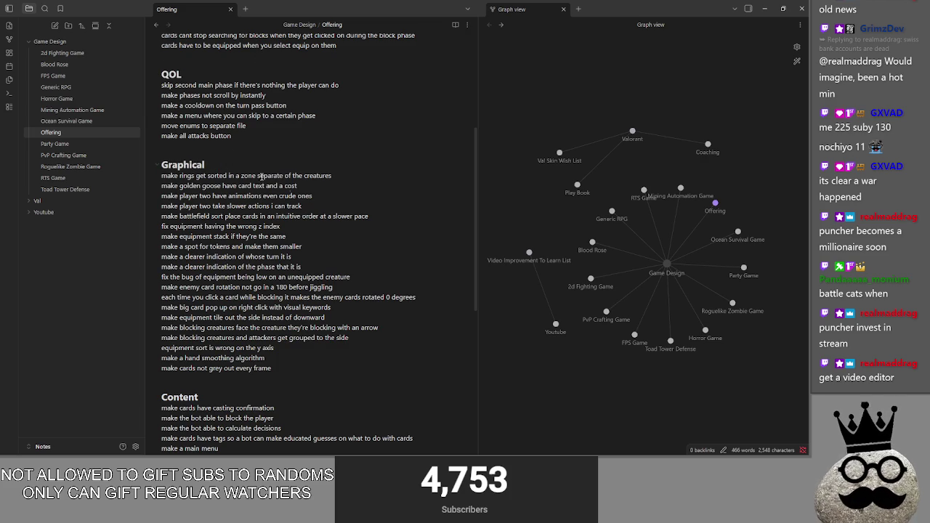
pyautogui.click(226, 153)
pyautogui.click(241, 64)
pyautogui.click(239, 153)
pyautogui.click(237, 63)
pyautogui.click(216, 64)
pyautogui.click(210, 150)
pyautogui.click(211, 61)
pyautogui.scroll(-2, 220, 326)
pyautogui.click(216, 294)
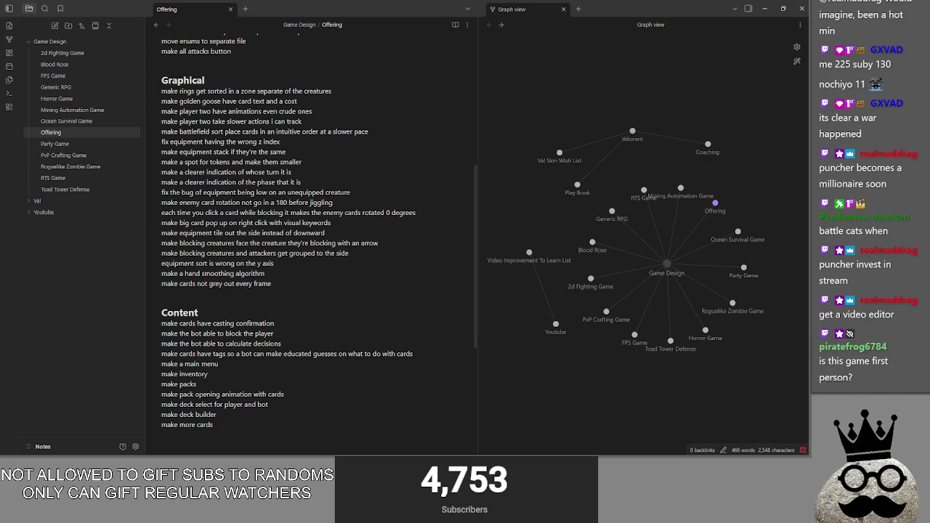
pyautogui.click(61, 166)
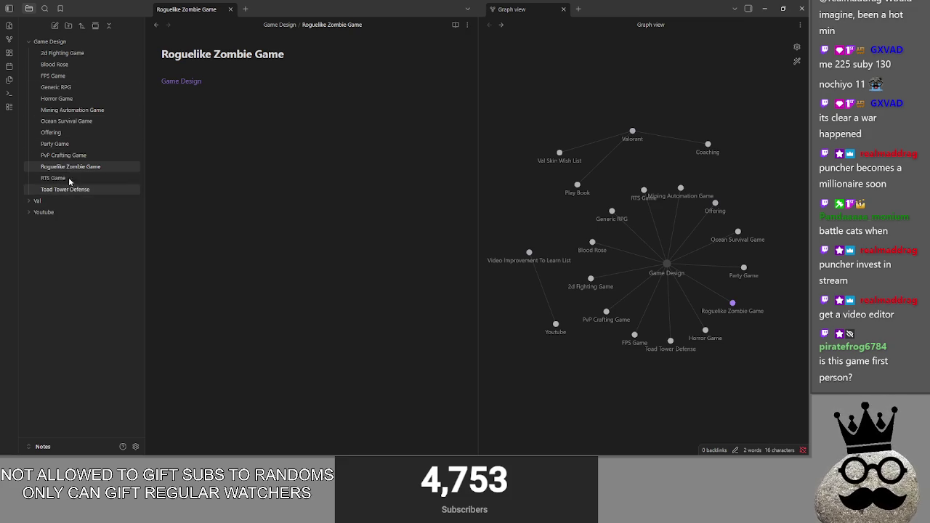
pyautogui.click(71, 177)
pyautogui.hotkey('ctrl', 'alt', 'Left')
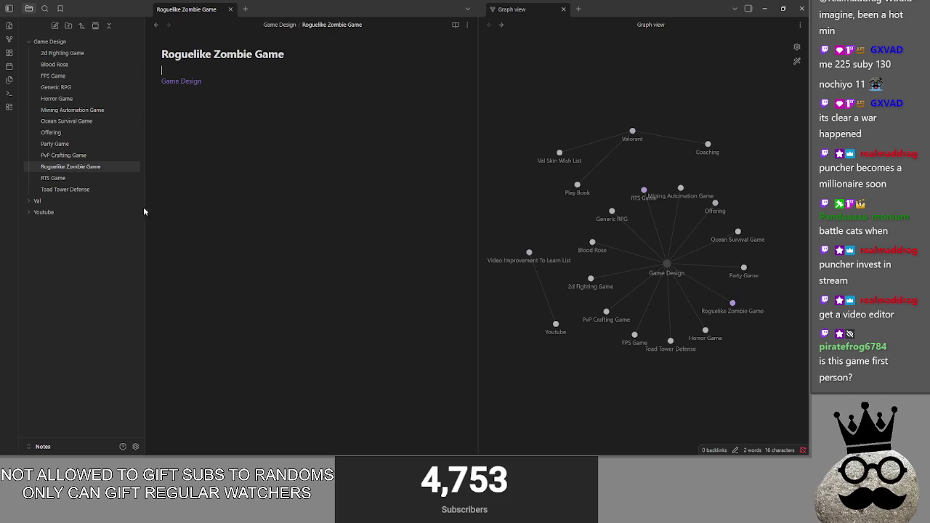
pyautogui.click(65, 155)
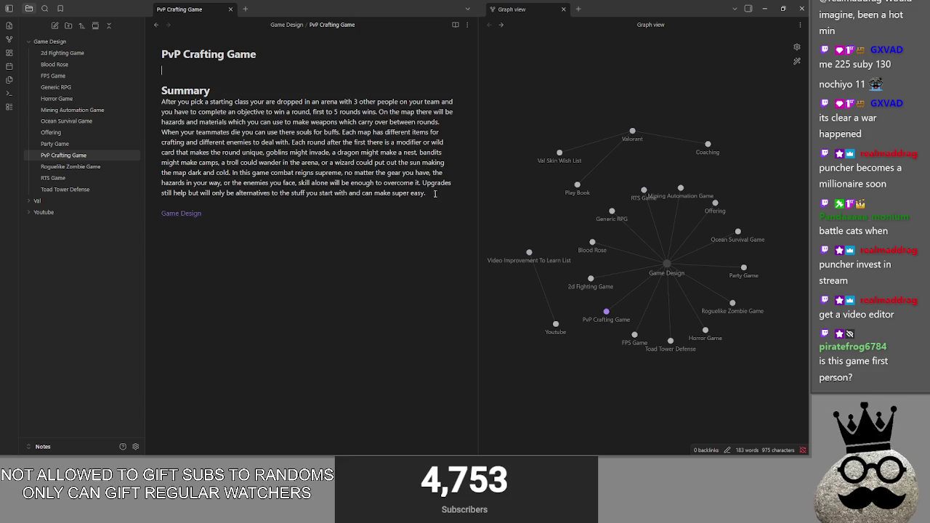
pyautogui.moveTo(434, 198); pyautogui.dragTo(166, 86)
pyautogui.click(195, 205)
pyautogui.click(80, 144)
pyautogui.click(51, 132)
pyautogui.hotkey('alt', 'Tab')
pyautogui.hotkey('alt', 'Tab')
pyautogui.hotkey('alt', 'Tab')
pyautogui.hotkey('alt', 'Tab')
pyautogui.hotkey('alt', 'Tab')
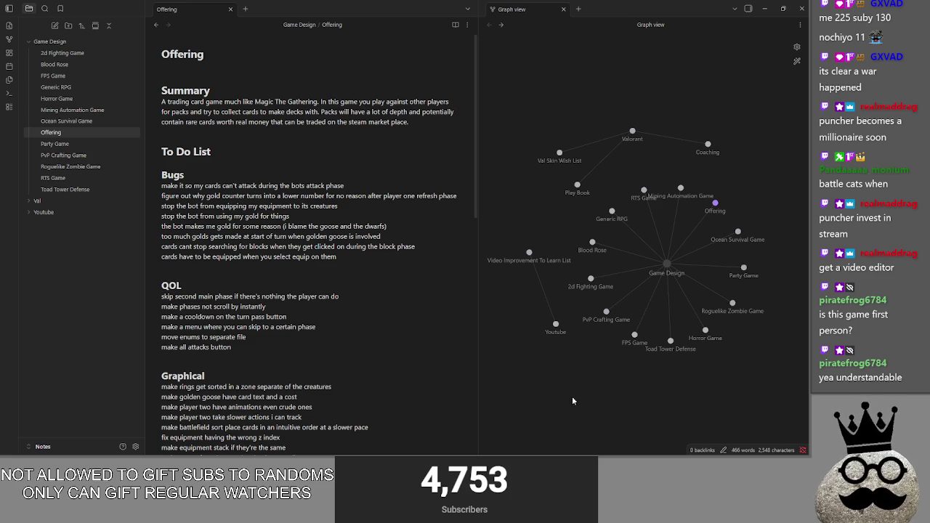
pyautogui.click(71, 167)
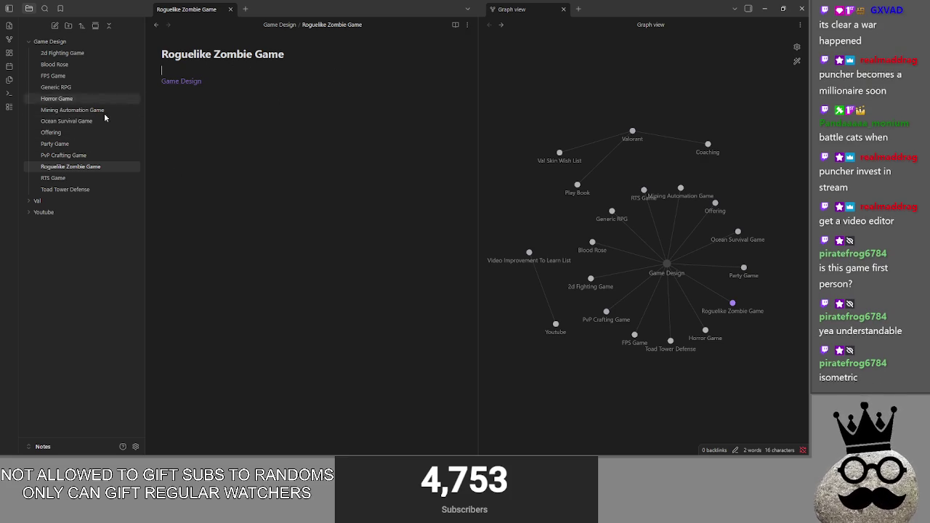
pyautogui.click(63, 154)
# - Switch to Steam, list all games, and view the DREDGE game page
pyautogui.hotkey('alt', 'Tab')
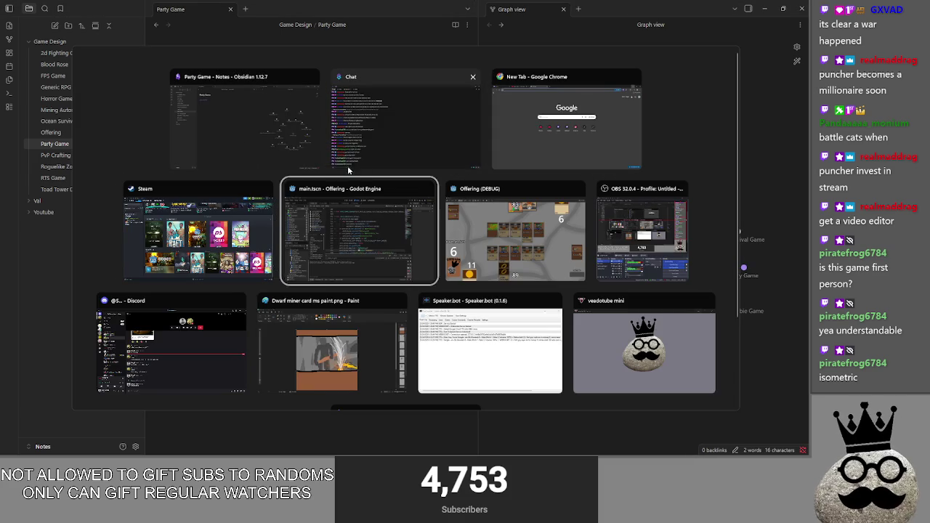
pyautogui.click(196, 232)
pyautogui.click(102, 60)
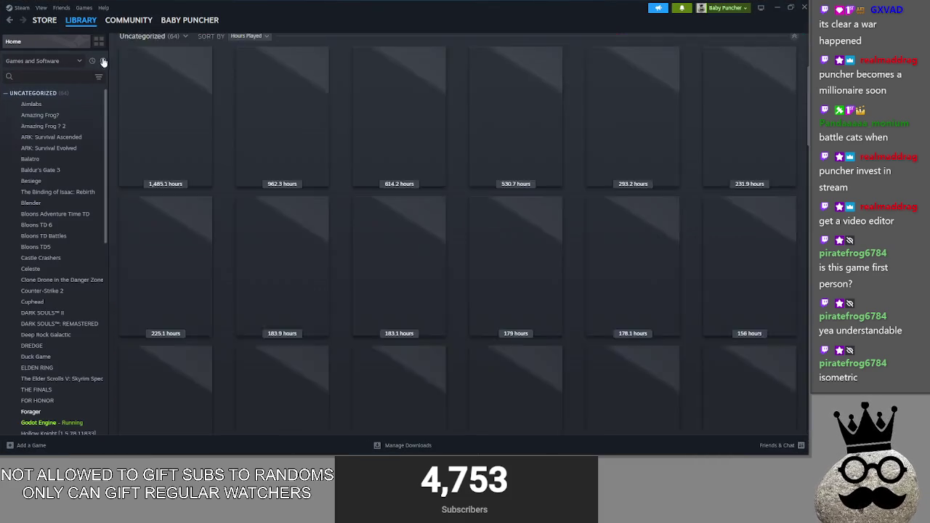
pyautogui.scroll(-10, 355, 294)
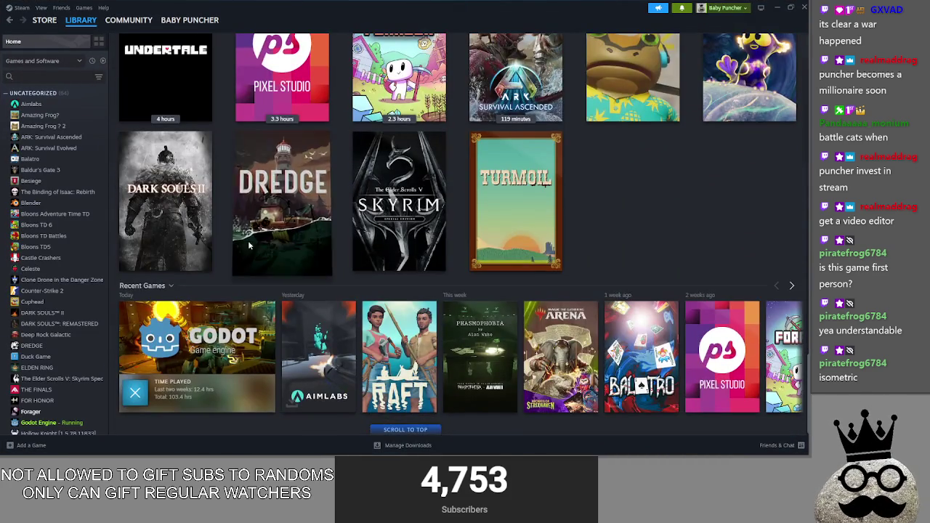
pyautogui.click(300, 258)
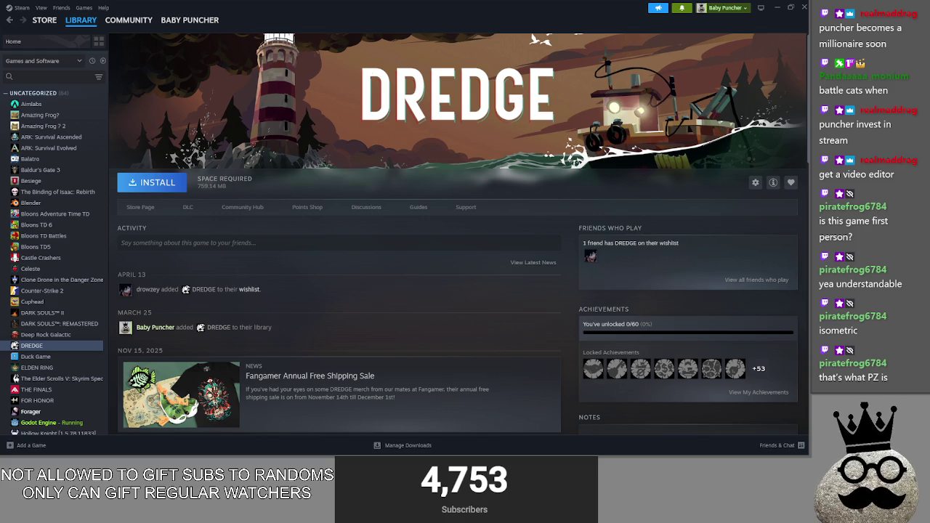
pyautogui.scroll(-1, 538, 277)
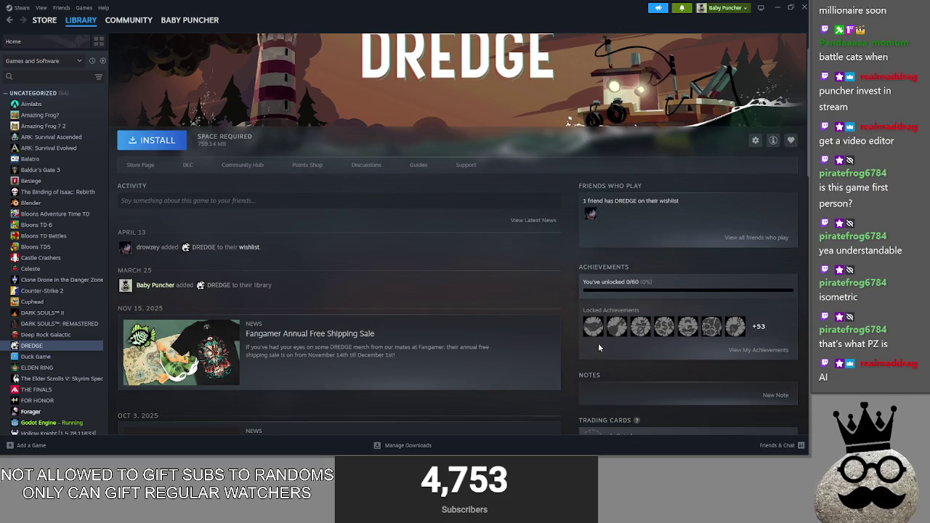
pyautogui.scroll(1, 495, 301)
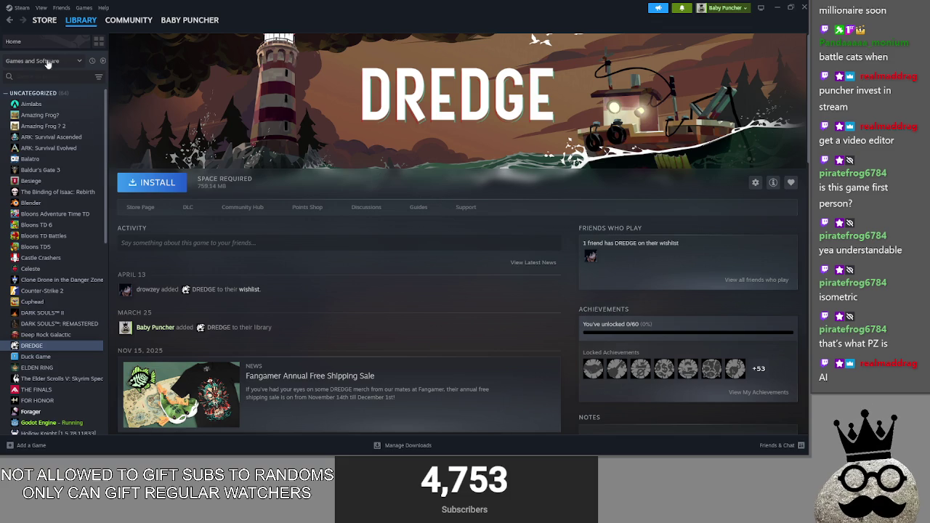
# - Return to the library home, filter to the 5 installed games, and switch back to Obsidian
pyautogui.click(13, 41)
pyautogui.scroll(3, 516, 263)
pyautogui.scroll(1, 517, 264)
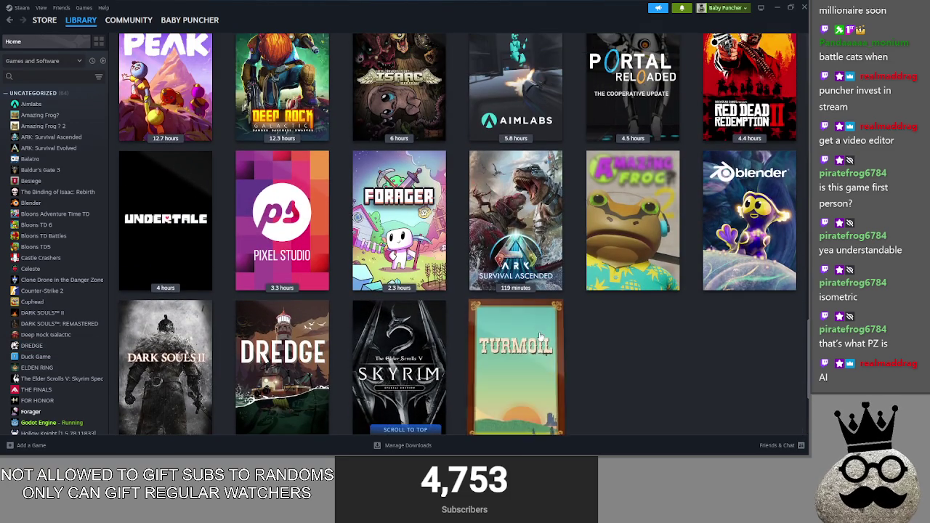
pyautogui.scroll(-2, 599, 316)
pyautogui.scroll(4, 599, 316)
pyautogui.scroll(3, 581, 318)
pyautogui.scroll(3, 552, 320)
pyautogui.scroll(3, 518, 322)
pyautogui.scroll(-2, 519, 321)
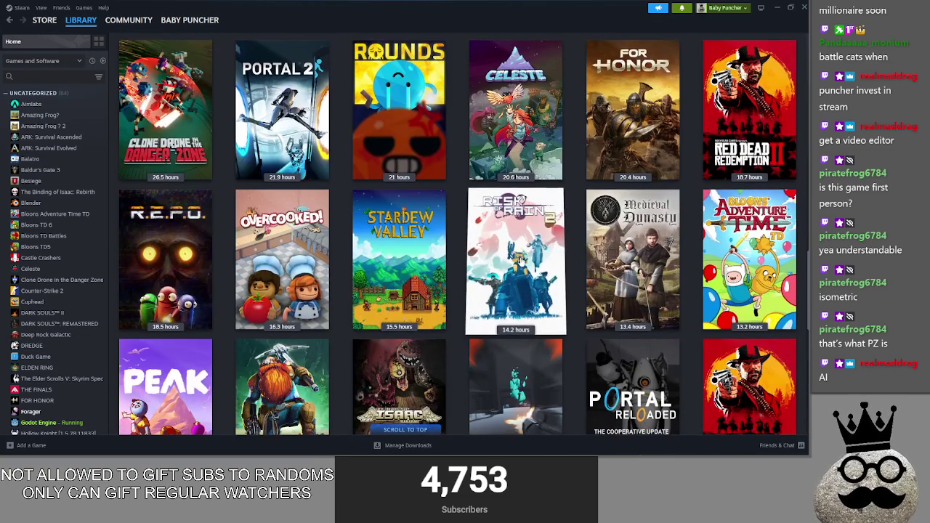
pyautogui.click(102, 60)
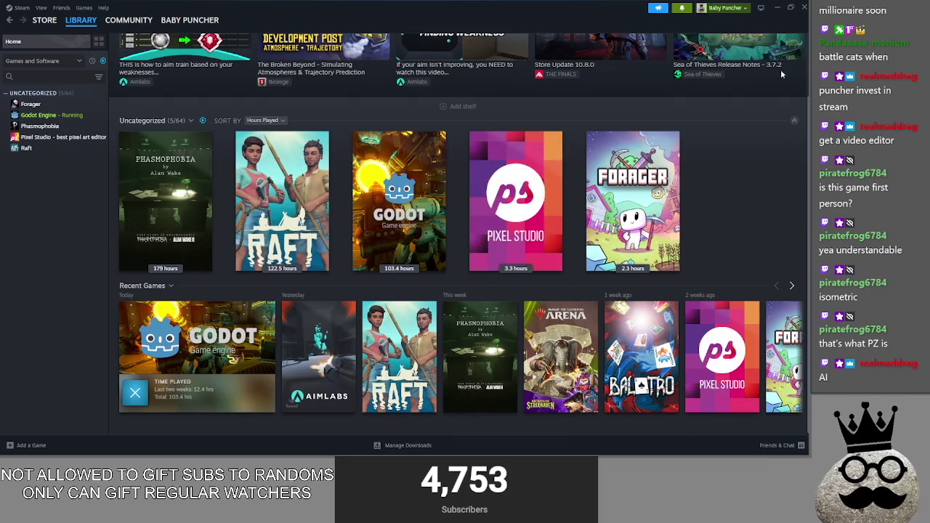
pyautogui.hotkey('alt', 'Tab')
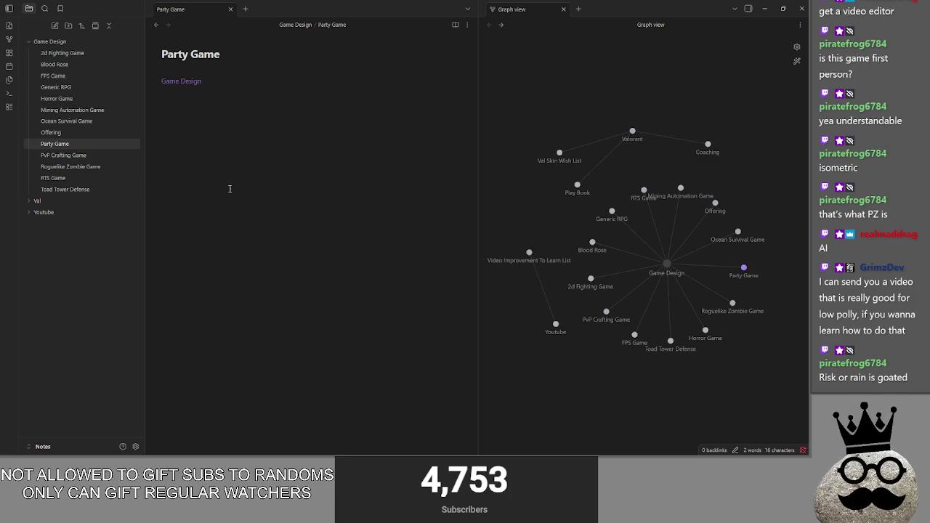
# - Browse the PvP Crafting, Roguelike Zombie and Ocean Survival notes, then open the Offering note
pyautogui.click(69, 155)
pyautogui.click(89, 166)
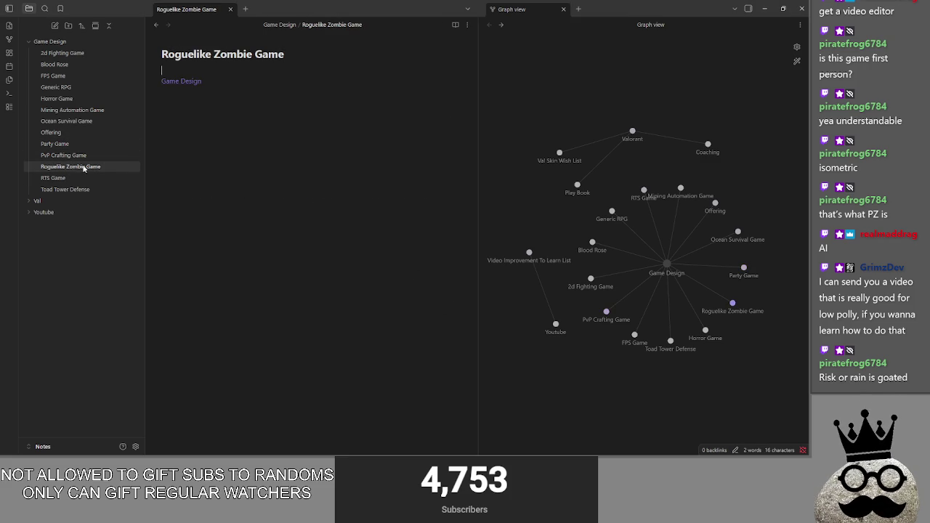
pyautogui.click(69, 154)
pyautogui.click(90, 121)
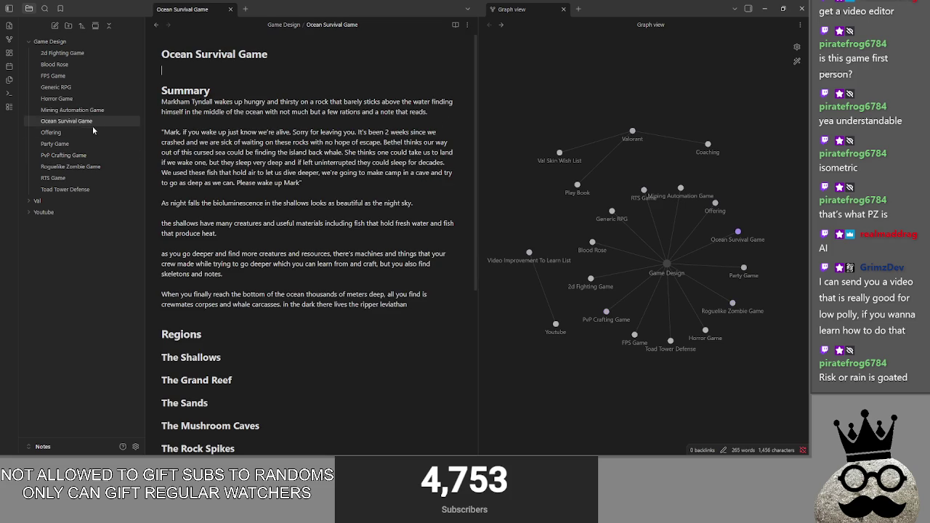
pyautogui.click(95, 133)
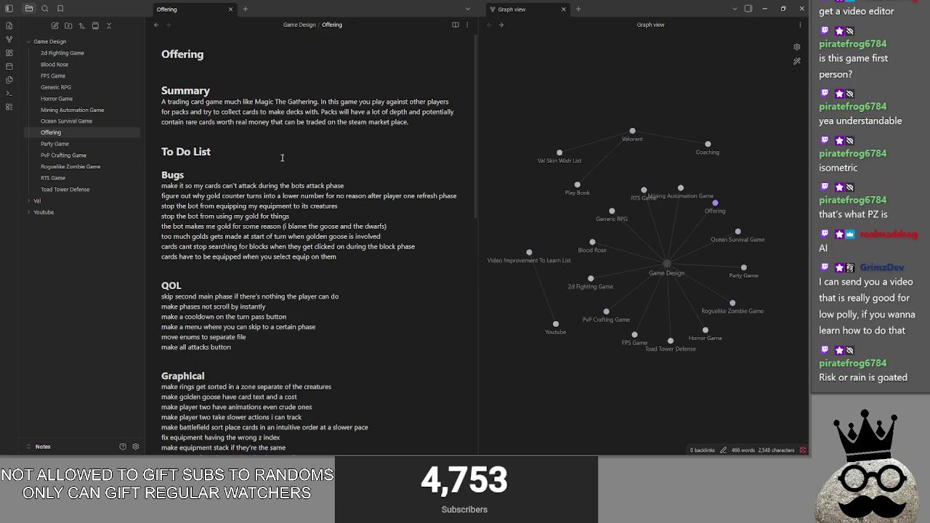
pyautogui.scroll(-3, 286, 161)
pyautogui.scroll(-2, 297, 170)
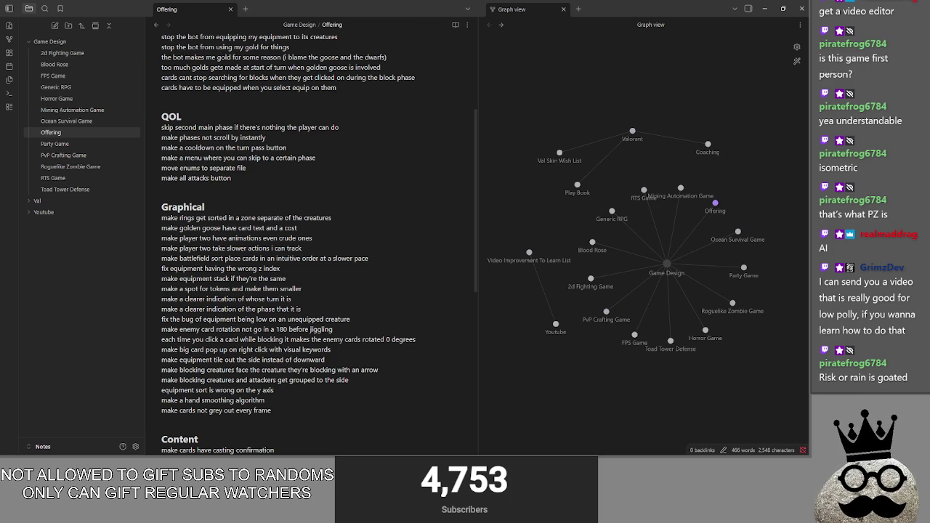
# - Cycle windows back to the Offering note and place the cursor below the Bugs and QOL lists
pyautogui.hotkey('alt', 'Tab')
pyautogui.hotkey('alt', 'Tab')
pyautogui.hotkey('alt', 'Tab')
pyautogui.hotkey('alt', 'Tab')
pyautogui.hotkey('alt', 'Tab')
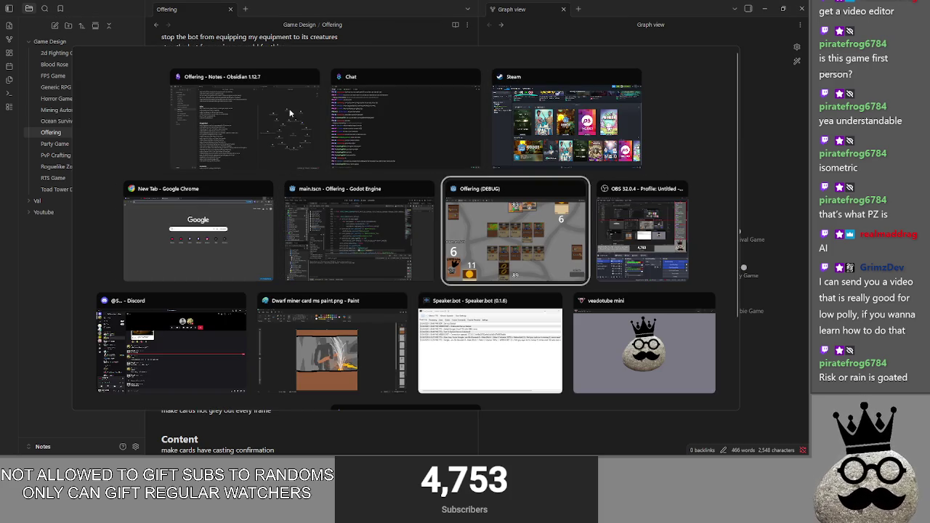
pyautogui.hotkey('alt', 'Tab')
pyautogui.click(270, 108)
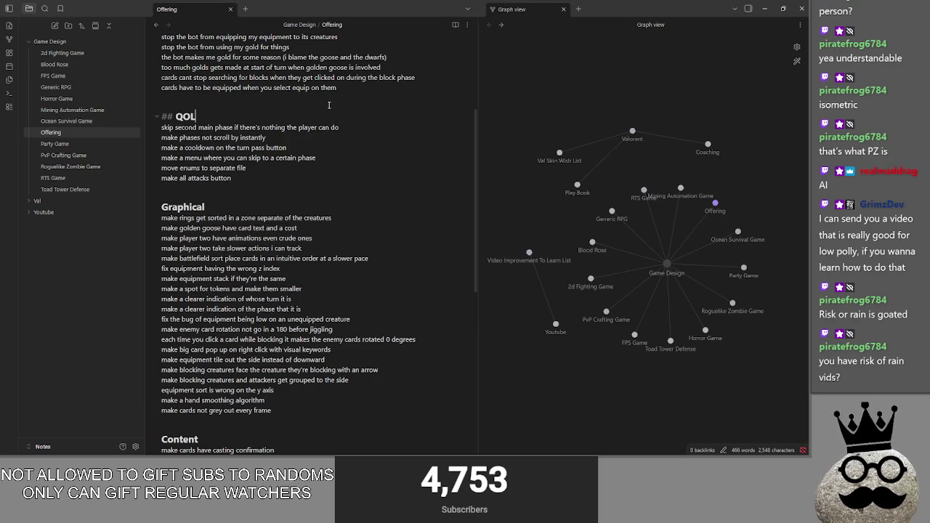
pyautogui.scroll(3, 330, 99)
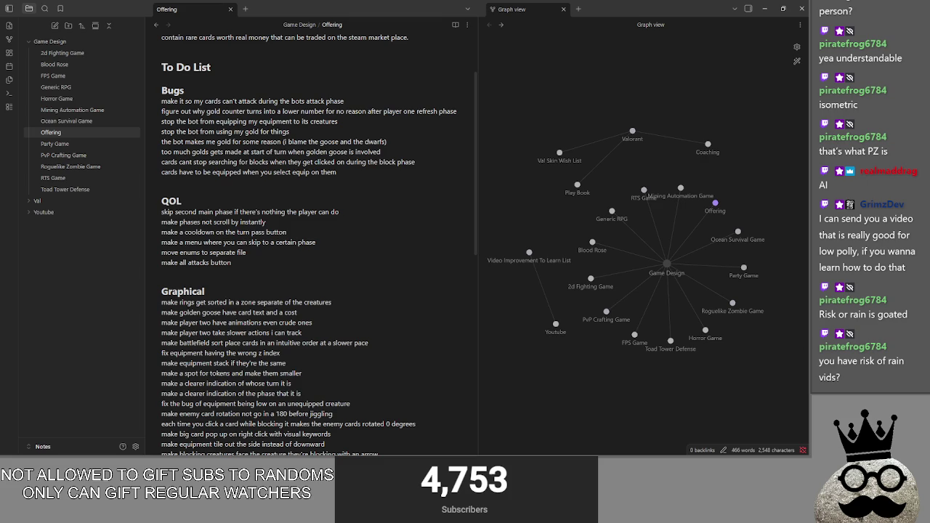
pyautogui.hotkey('alt', 'Tab')
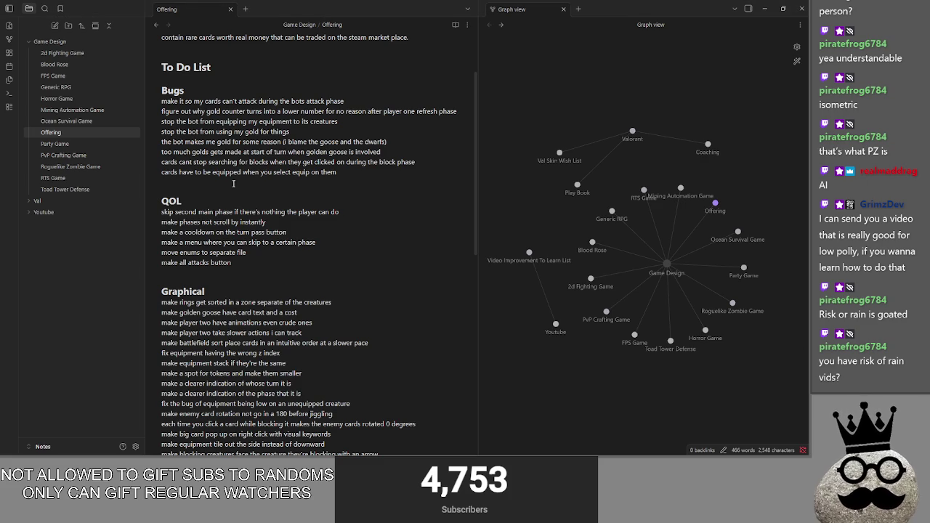
pyautogui.click(233, 184)
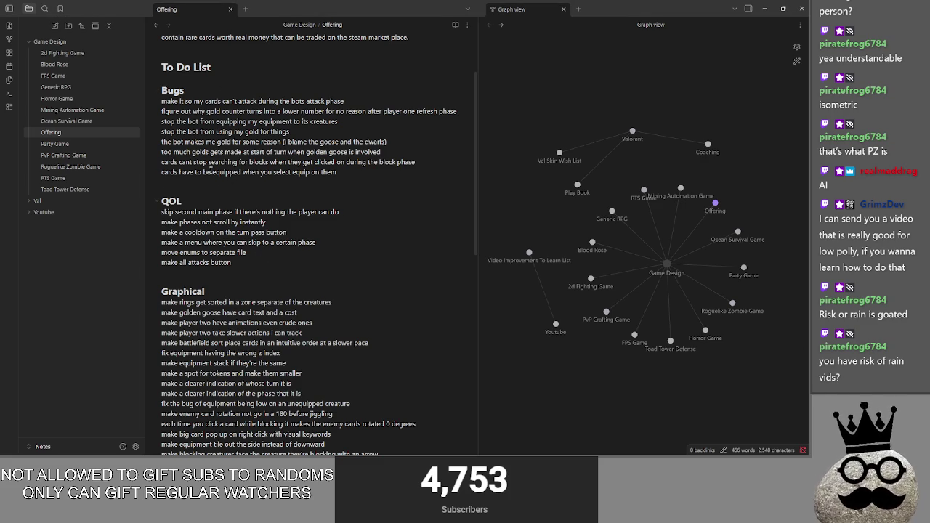
pyautogui.click(234, 272)
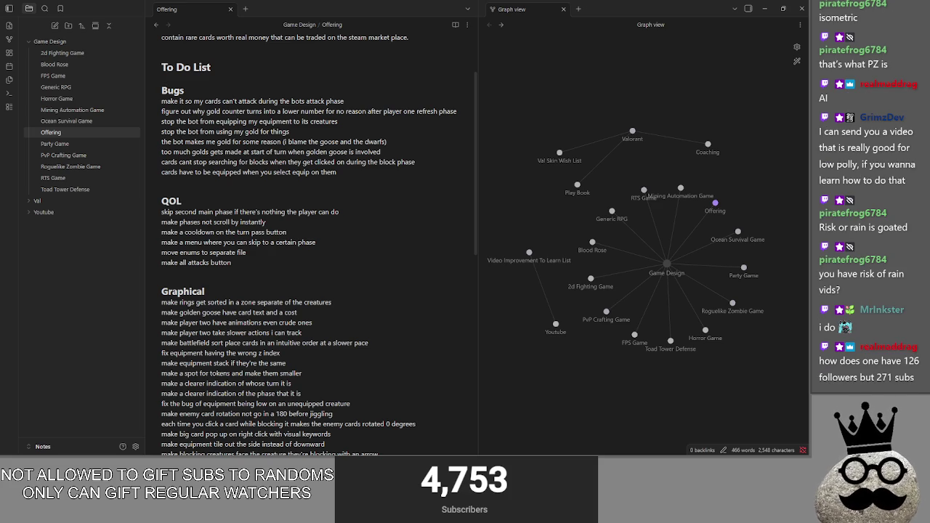
pyautogui.click(299, 267)
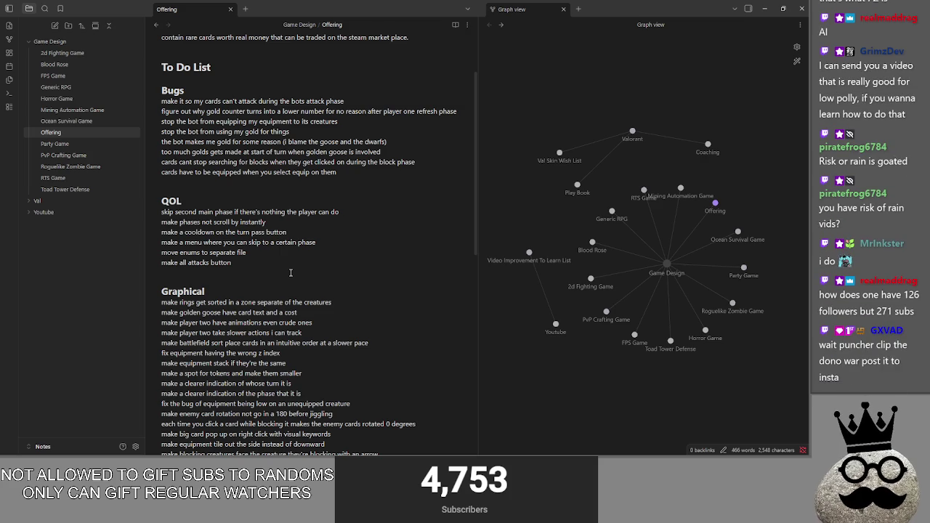
# - Refocus the note below the Bugs list, then bring the Steam library to the front
pyautogui.hotkey('alt', 'Tab')
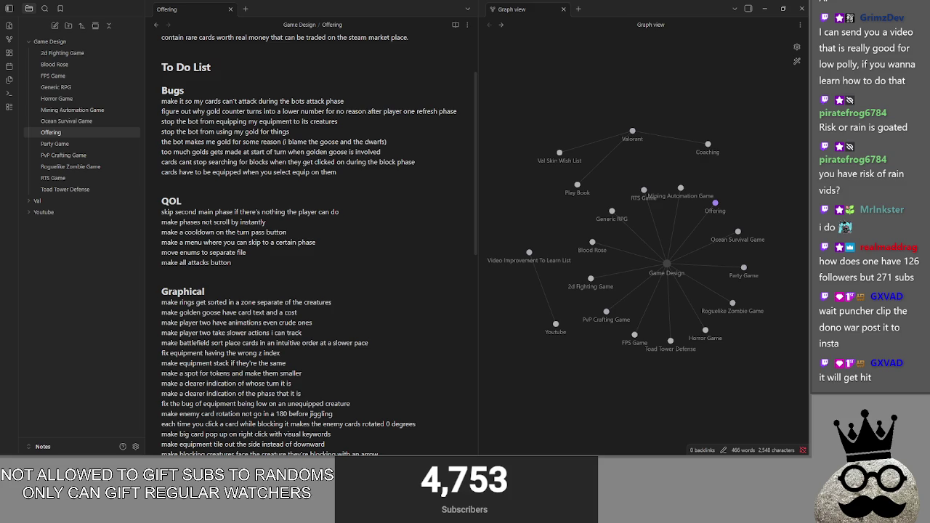
pyautogui.click(253, 266)
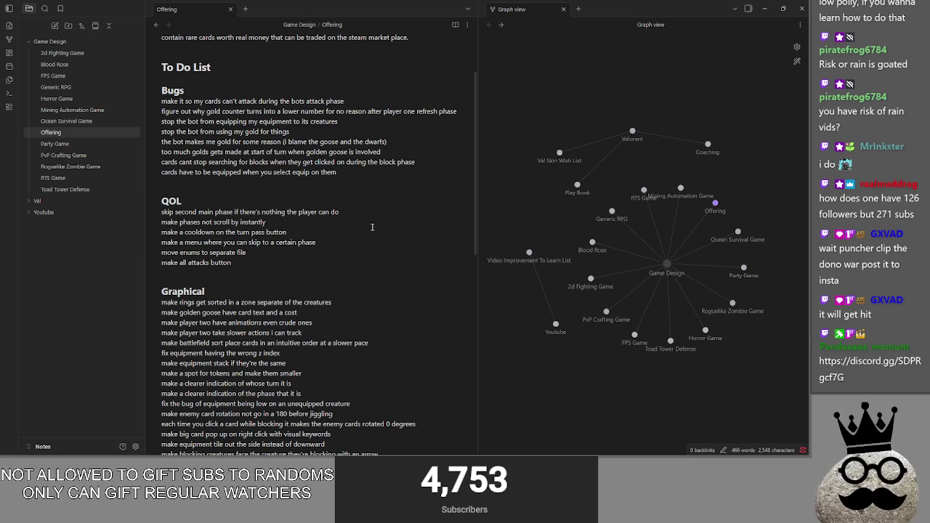
pyautogui.hotkey('alt', 'Tab')
pyautogui.click(245, 188)
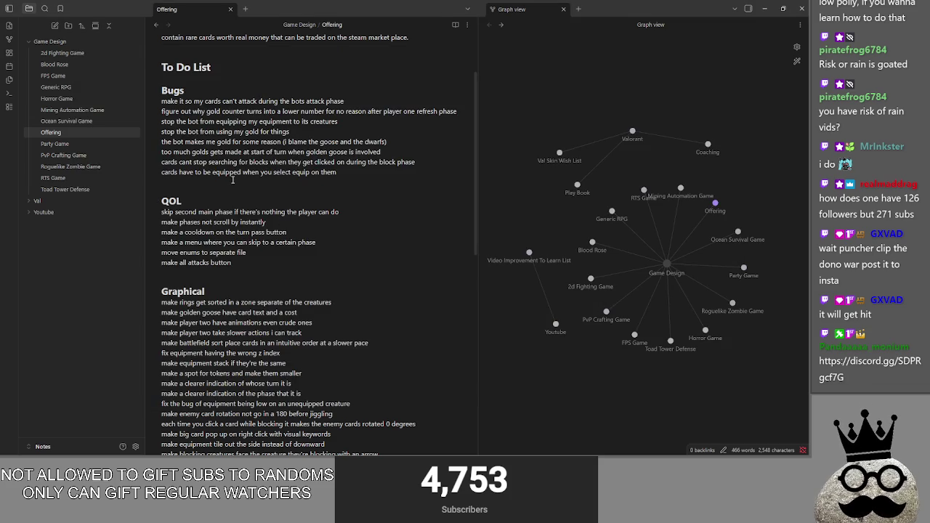
pyautogui.scroll(-2, 229, 181)
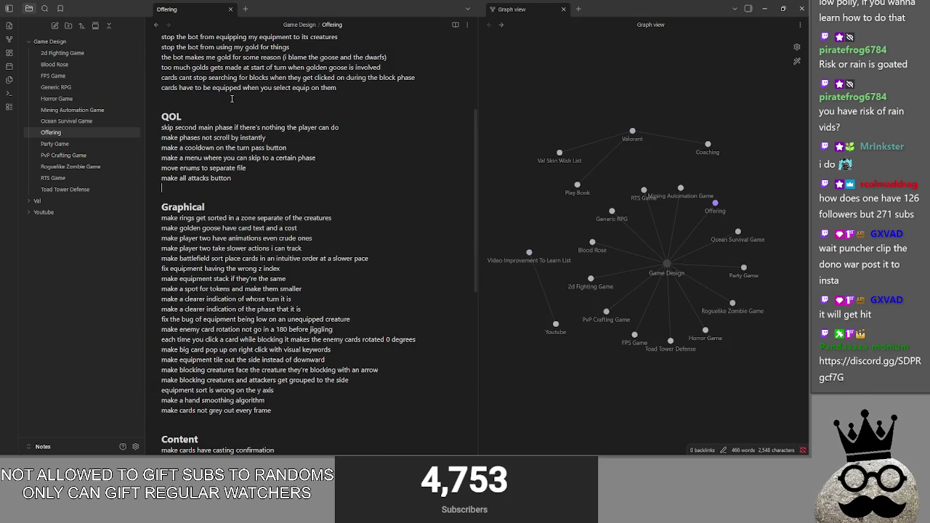
pyautogui.hotkey('alt', 'Tab')
pyautogui.click(566, 120)
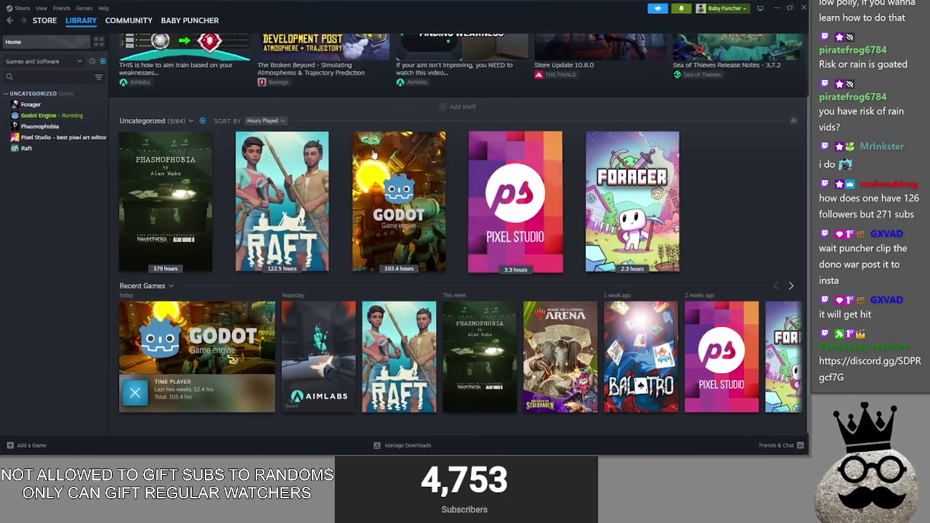
# - Show all 64 Steam library games, view the Blender page, then narrow the list again
pyautogui.click(103, 60)
pyautogui.scroll(-5, 631, 218)
pyautogui.scroll(-5, 639, 276)
pyautogui.scroll(-3, 647, 261)
pyautogui.click(727, 196)
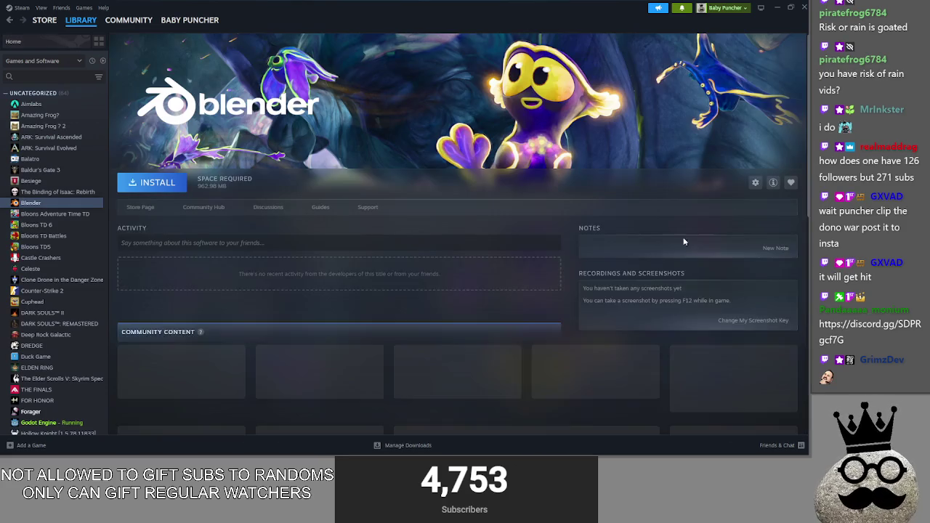
pyautogui.scroll(-2, 256, 195)
pyautogui.scroll(2, 303, 202)
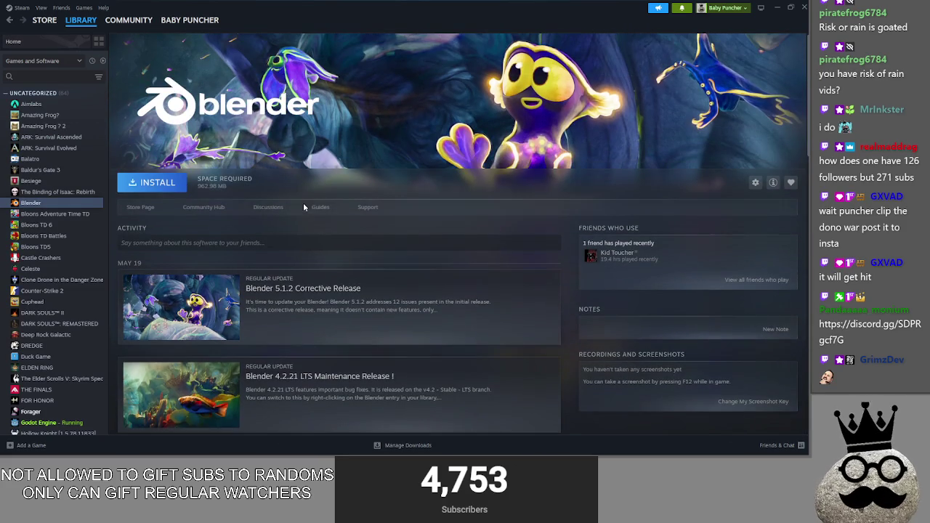
pyautogui.click(65, 41)
pyautogui.click(102, 61)
pyautogui.scroll(2, 450, 218)
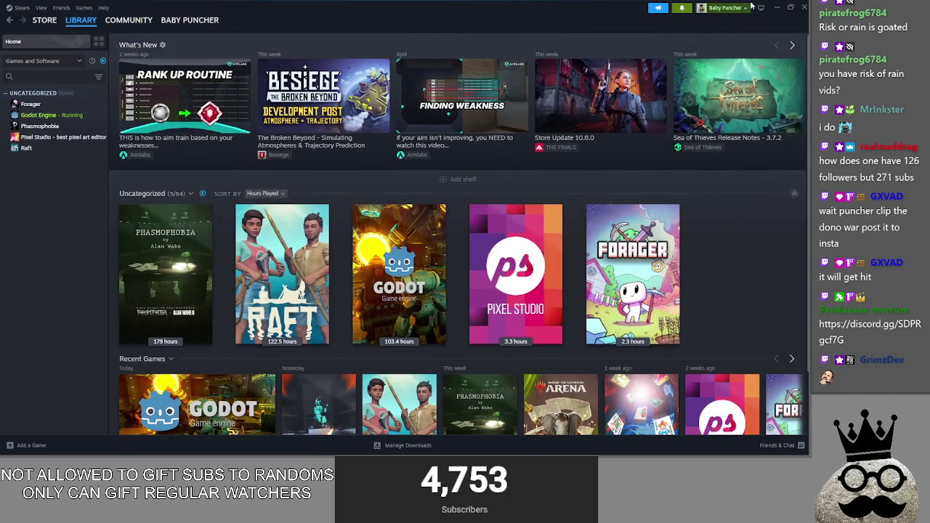
# - Switch to the Offering note and place the caret at its end
pyautogui.hotkey('alt', 'Tab')
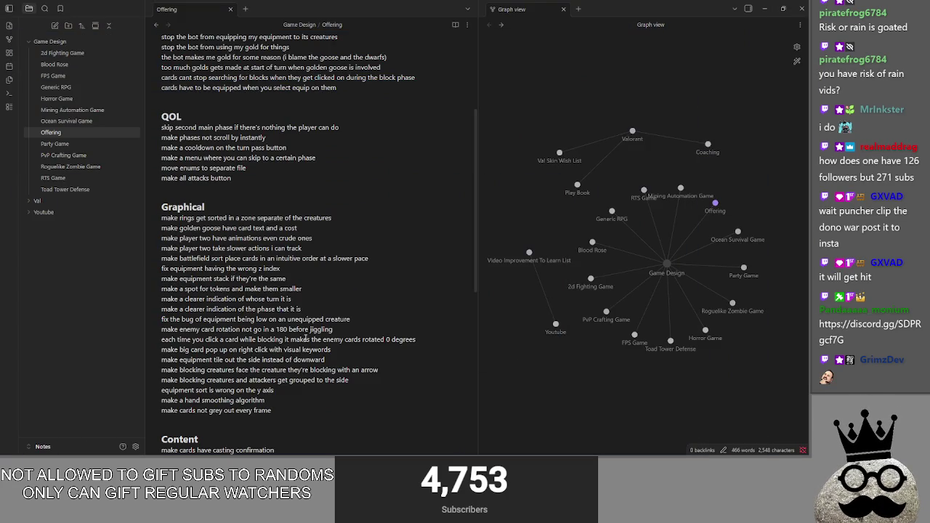
pyautogui.scroll(-4, 291, 353)
pyautogui.scroll(-1, 265, 323)
pyautogui.click(237, 348)
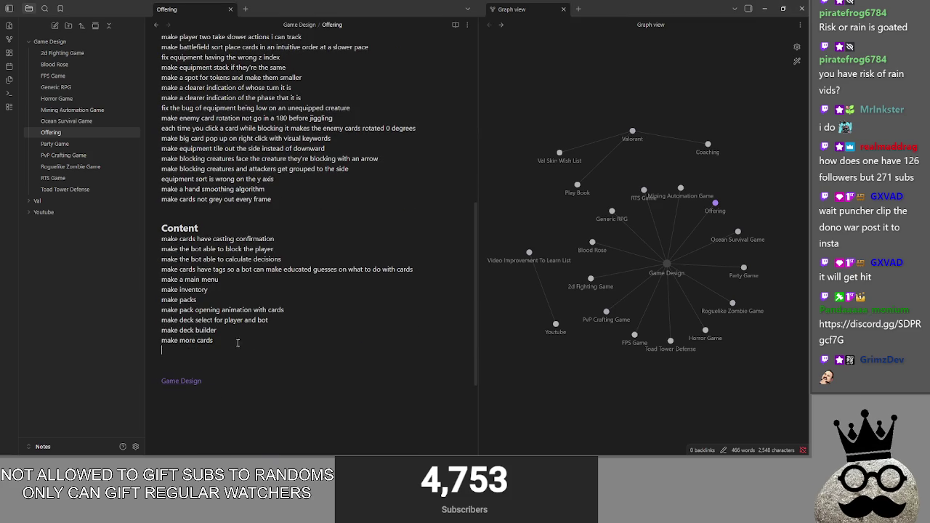
# - View the Godot Engine library page in Steam, then return to the Offering notes
pyautogui.hotkey('alt', 'Tab')
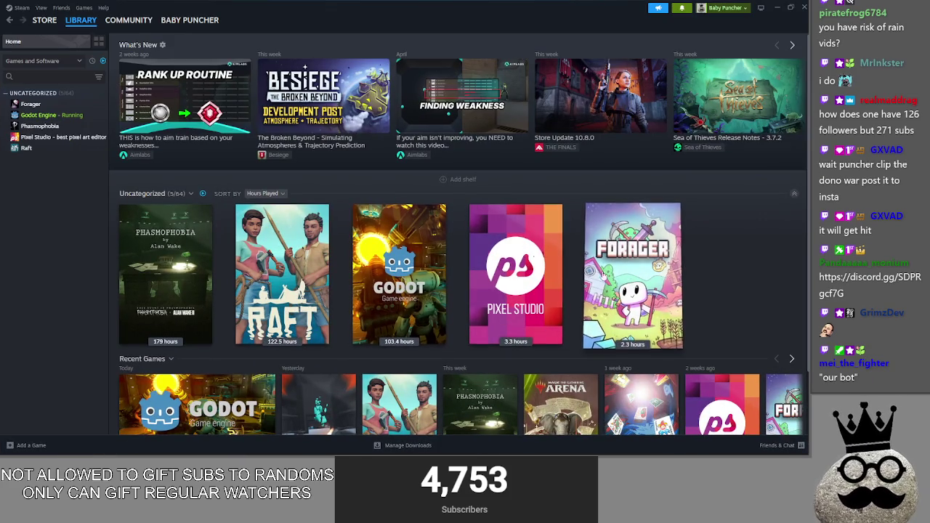
pyautogui.scroll(-3, 290, 218)
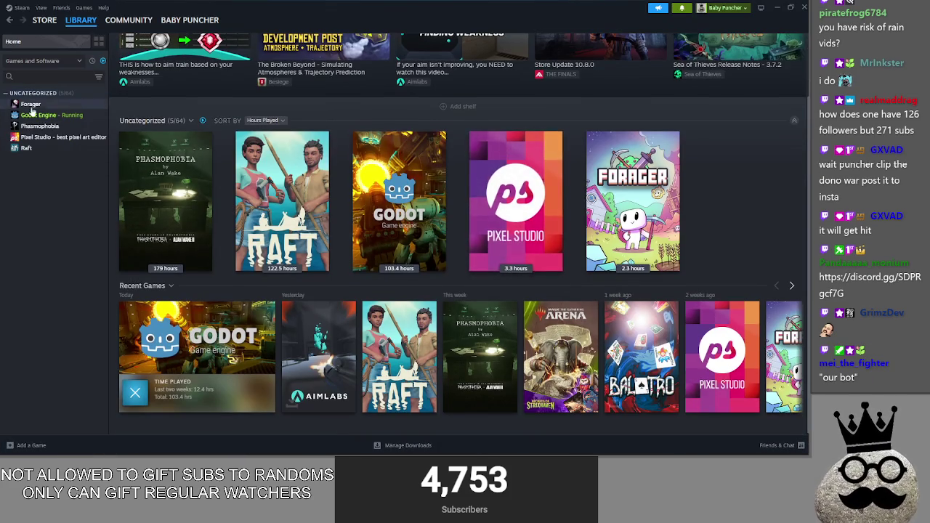
pyautogui.click(43, 114)
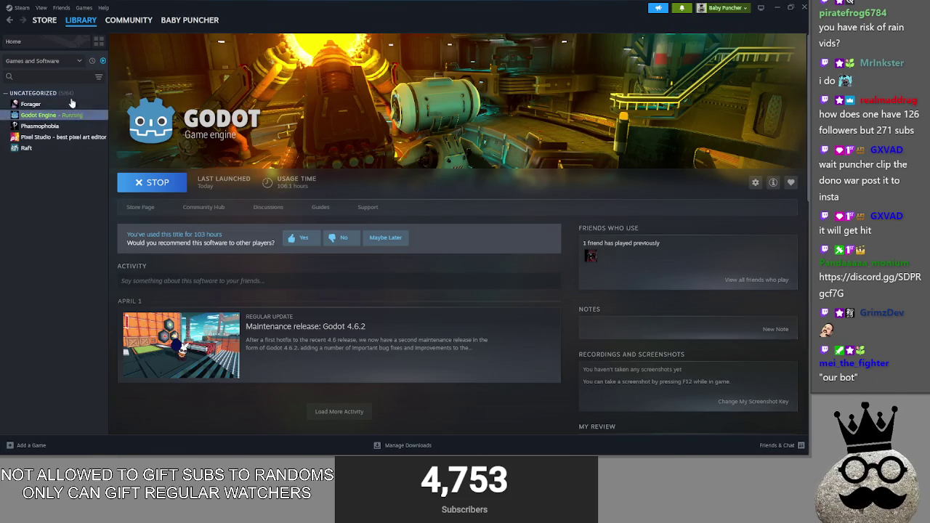
pyautogui.click(13, 41)
pyautogui.hotkey('alt', 'Tab')
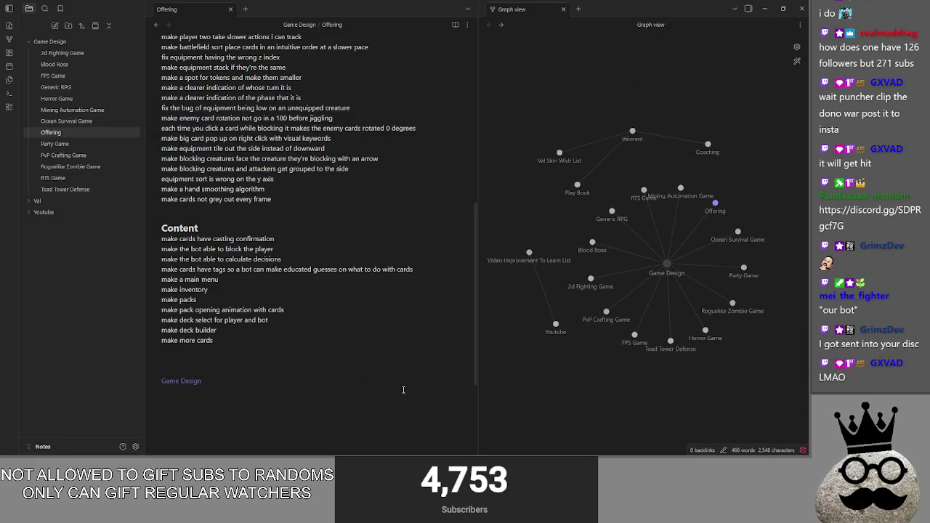
# - Review the Offering to-do lists and place the caret after 'make all attacks button'
pyautogui.click(280, 332)
pyautogui.moveTo(271, 340); pyautogui.dragTo(226, 103)
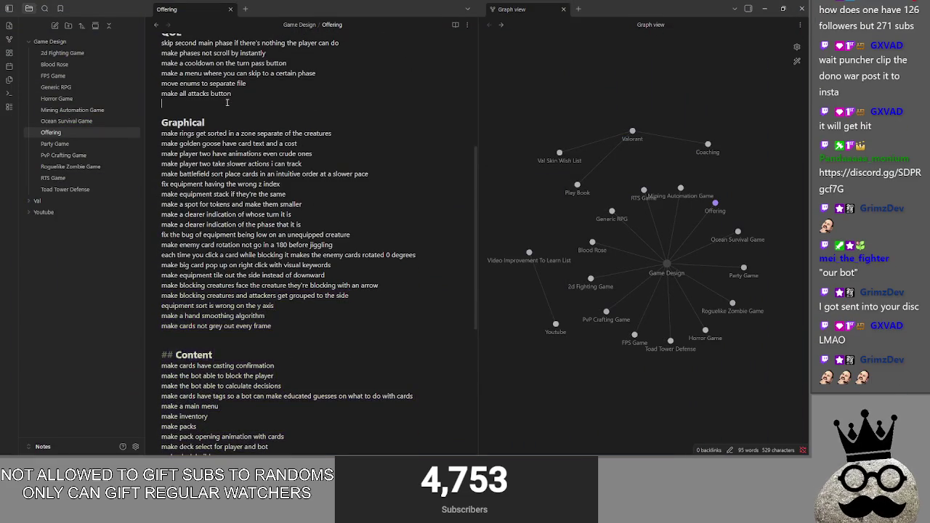
pyautogui.scroll(3, 226, 102)
pyautogui.scroll(3, 229, 182)
pyautogui.click(231, 225)
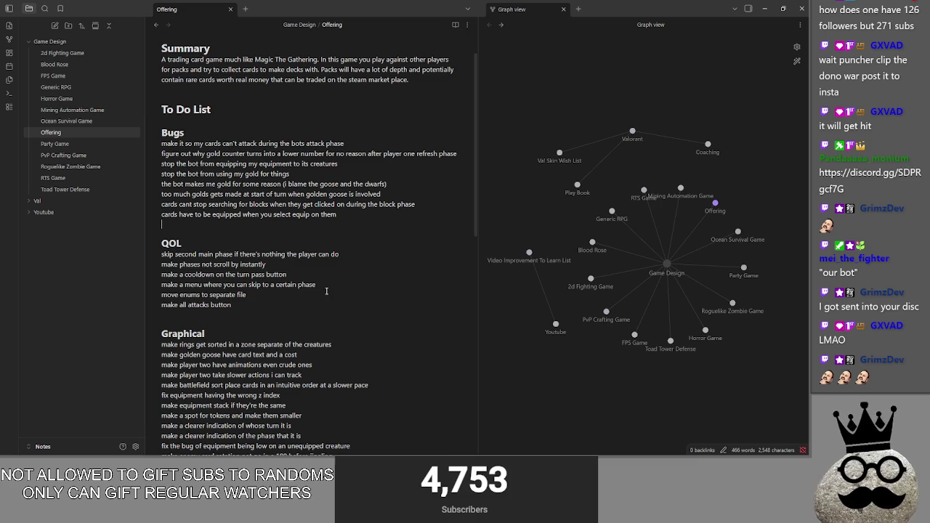
pyautogui.scroll(-2, 230, 229)
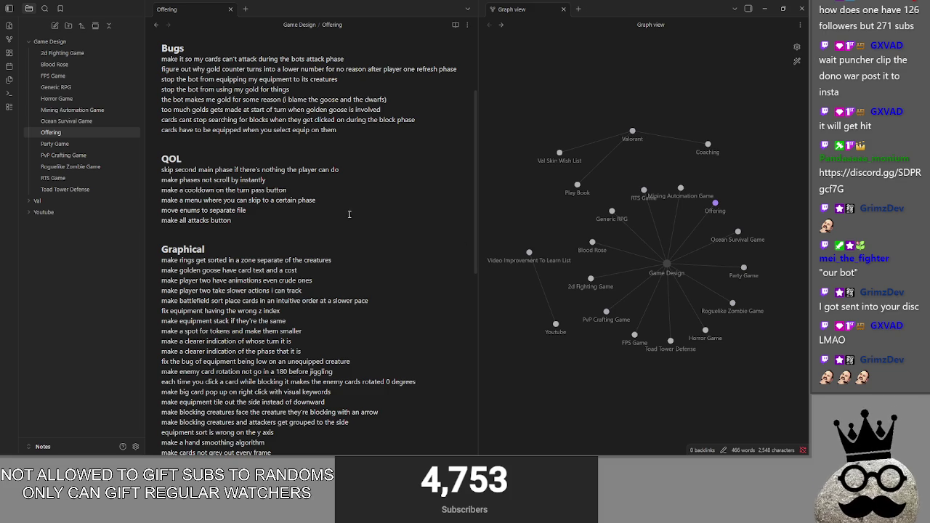
pyautogui.click(277, 219)
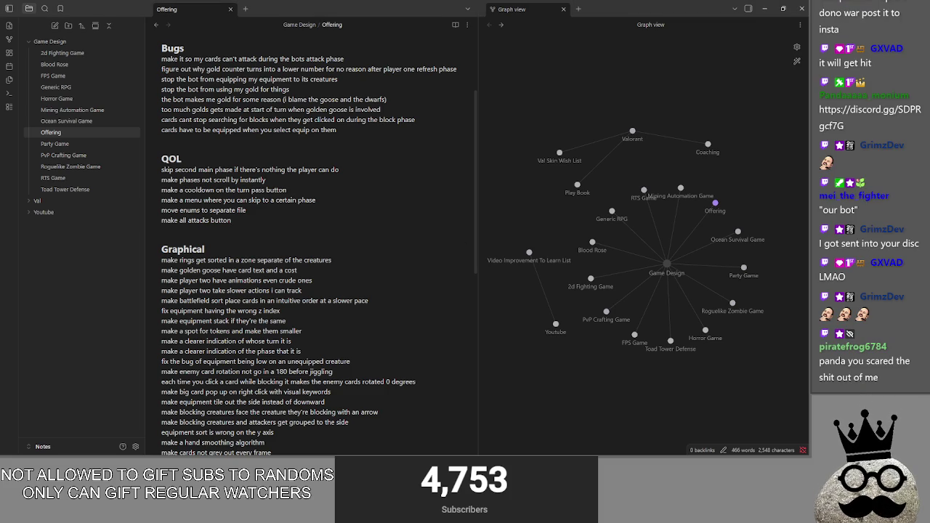
# - Glance away and back at the notes, then bring the running Offering card game forward
pyautogui.hotkey('alt', 'Tab')
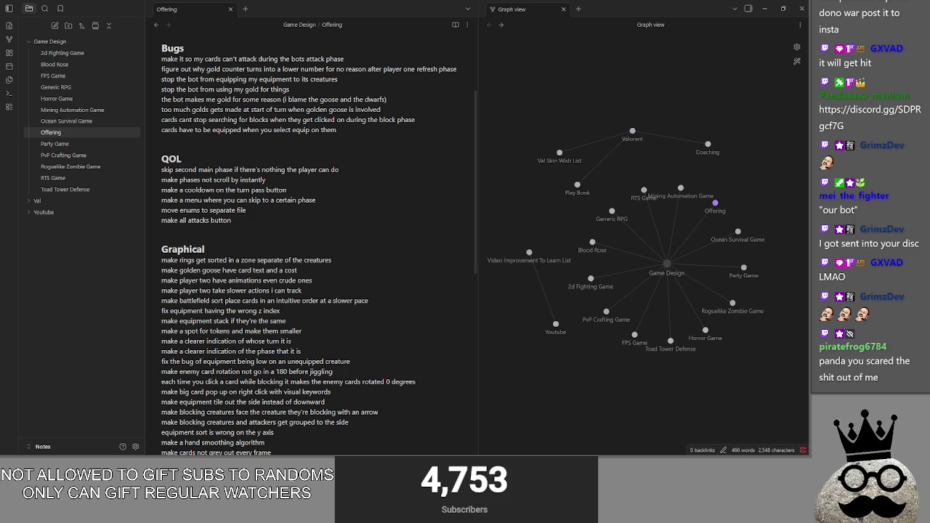
pyautogui.hotkey('alt', 'Tab')
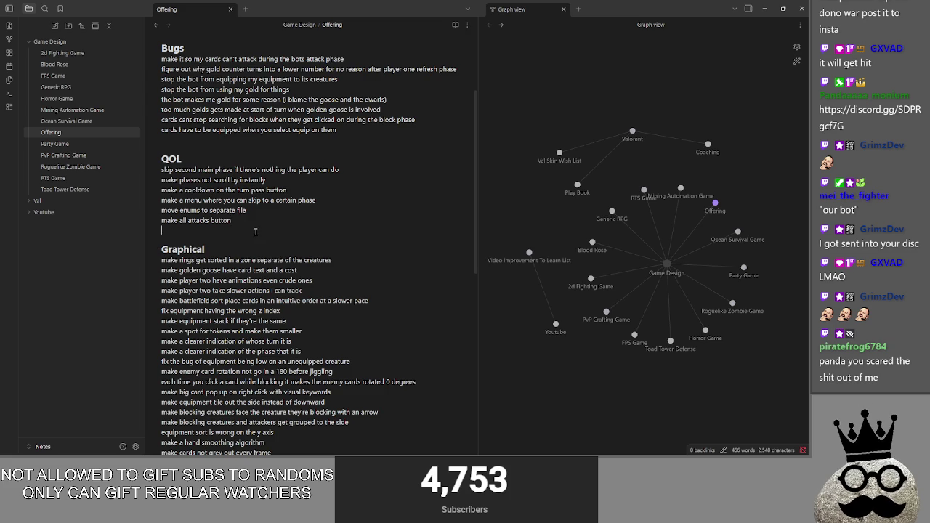
pyautogui.scroll(-1, 255, 231)
pyautogui.scroll(1, 311, 218)
pyautogui.hotkey('alt', 'Tab')
pyautogui.hotkey('alt', 'Tab')
pyautogui.hotkey('alt', 'Tab')
pyautogui.hotkey('alt', 'Tab')
pyautogui.hotkey('alt', 'Tab')
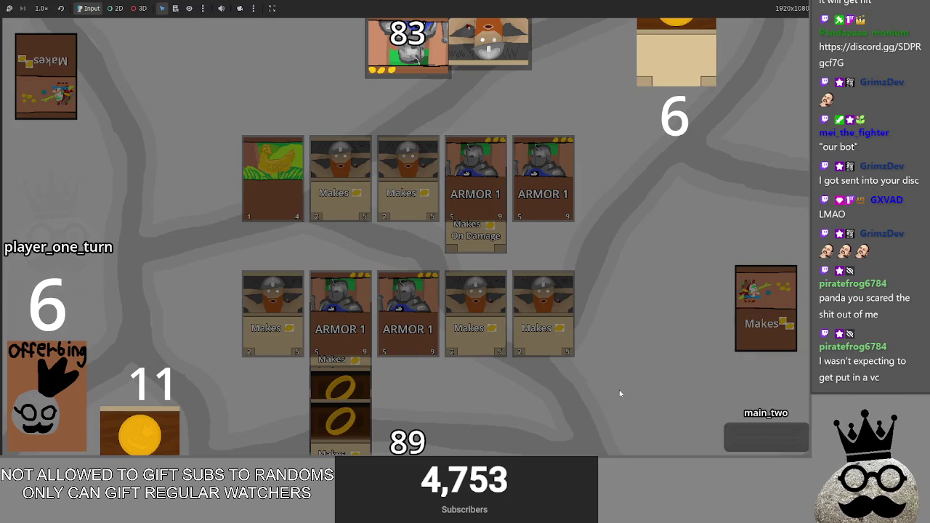
# - End player one's turn, then run player two's attack with the 89 card through to main_two
pyautogui.click(758, 433)
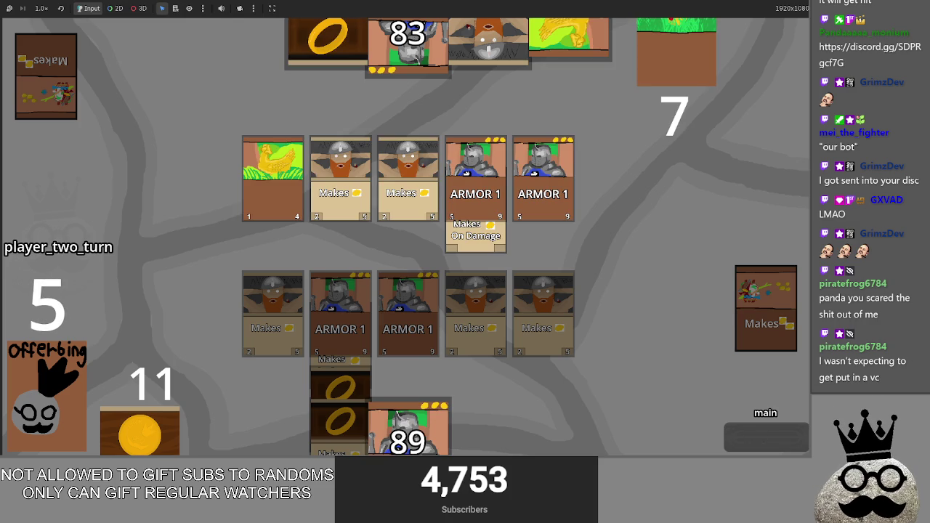
pyautogui.hotkey('alt', 'Tab')
pyautogui.press('Tab')
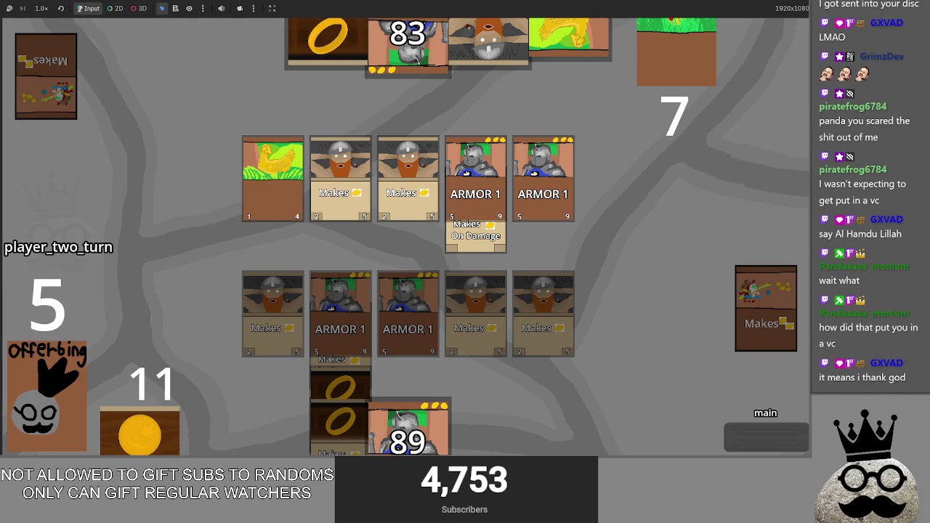
pyautogui.hotkey('alt', 'Tab')
pyautogui.hotkey('alt', 'Tab')
pyautogui.hotkey('alt', 'Tab')
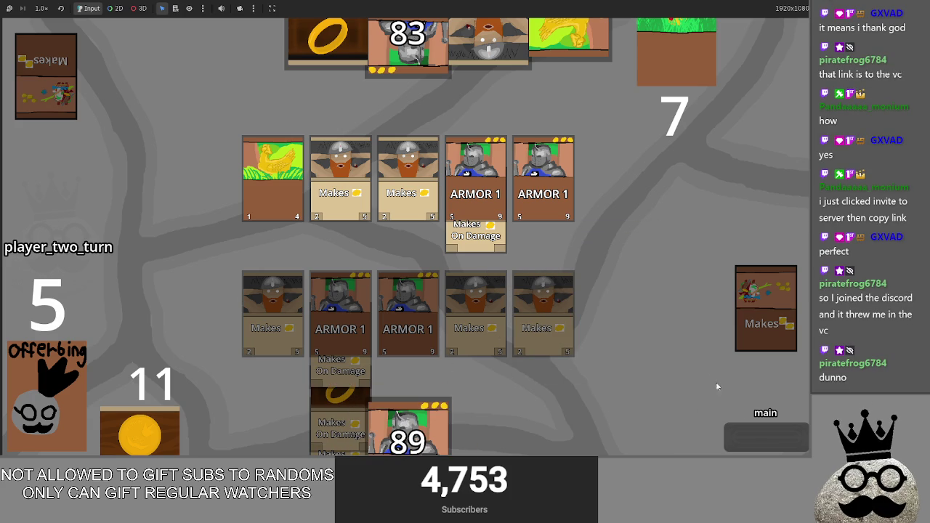
pyautogui.click(756, 435)
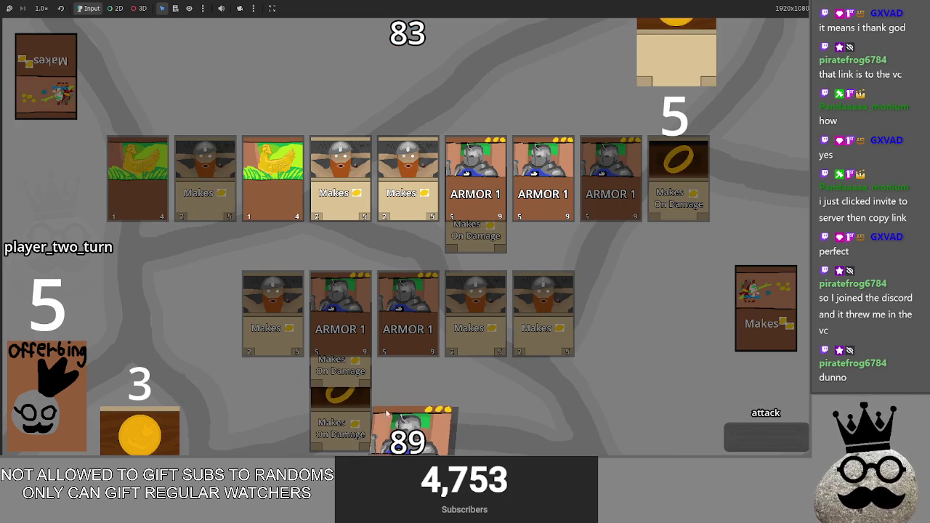
pyautogui.click(436, 412)
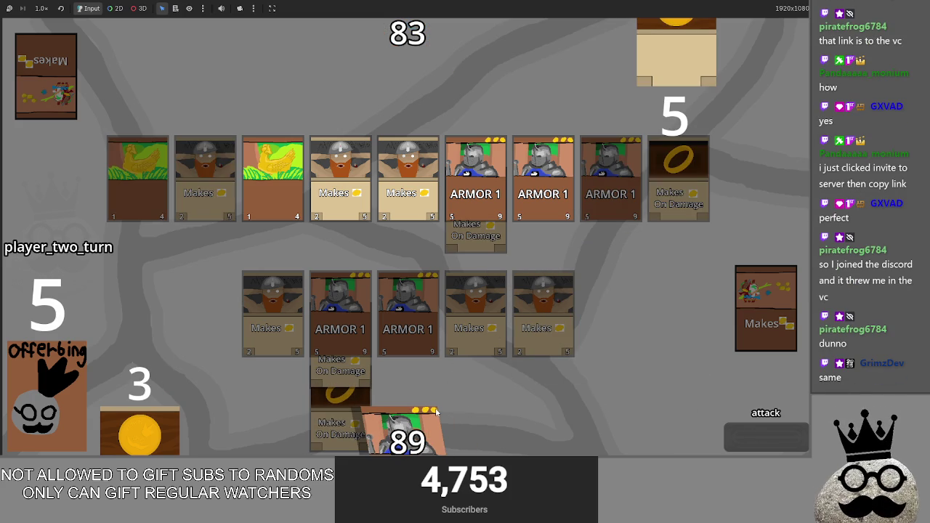
pyautogui.click(752, 442)
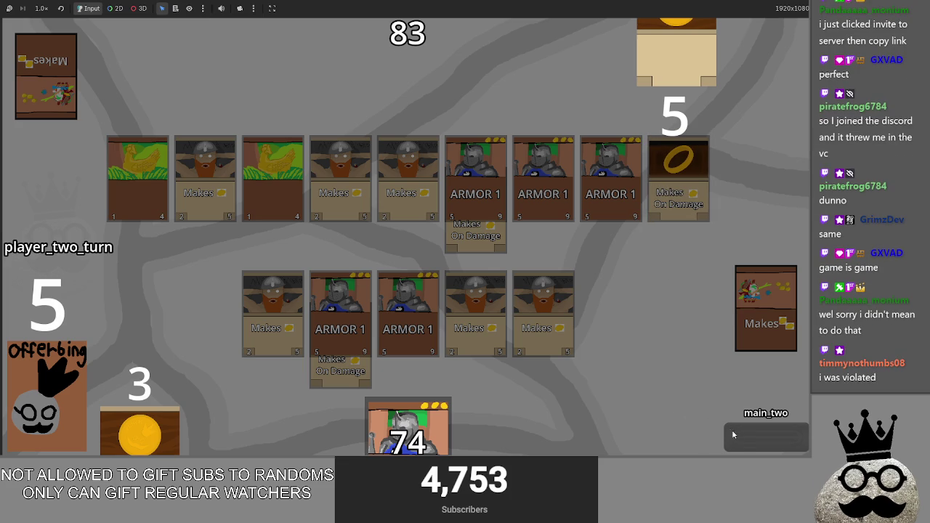
# - Pass back to player one, tap a Makes card for gold, and play ARMOR 1 and chicken cards
pyautogui.click(754, 448)
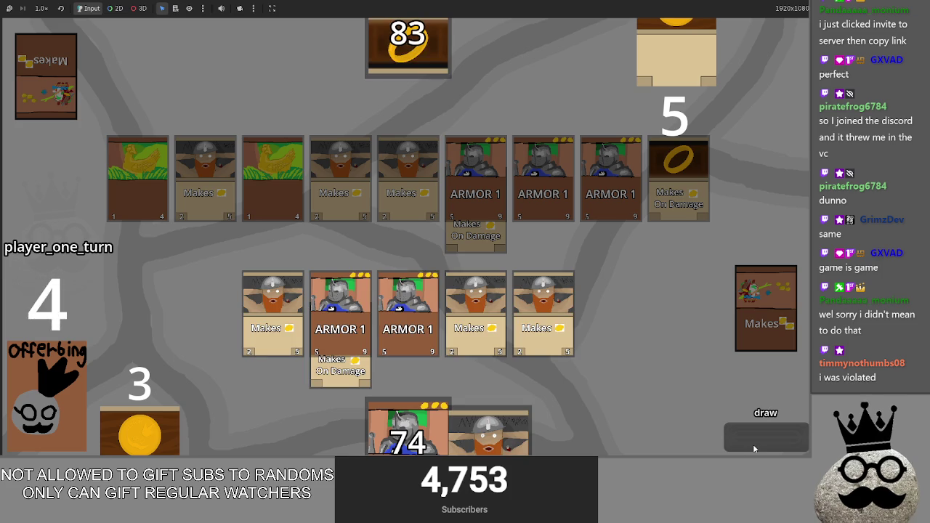
pyautogui.click(616, 305)
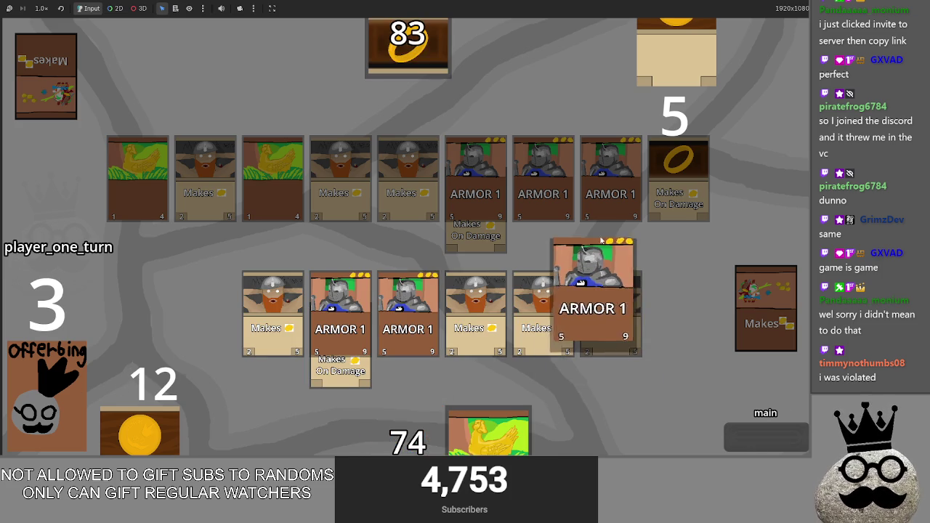
pyautogui.moveTo(407, 428); pyautogui.dragTo(591, 305)
pyautogui.moveTo(488, 429)
pyautogui.mouseDown()
pyautogui.moveTo(627, 242)
pyautogui.moveTo(630, 313)
pyautogui.mouseUp()
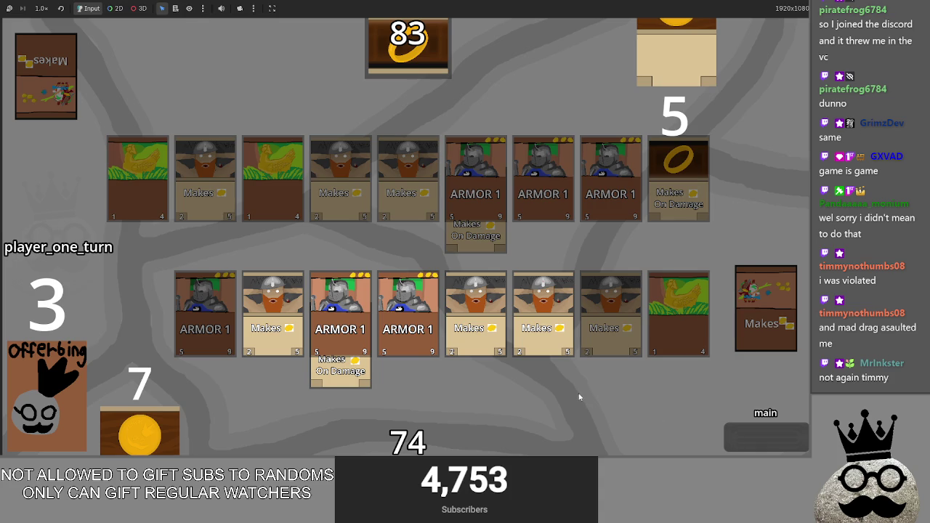
# - Add a new Bugs line reading 'remove the ability to', then cycle through the open windows
pyautogui.hotkey('alt', 'Tab')
pyautogui.hotkey('alt', 'Tab')
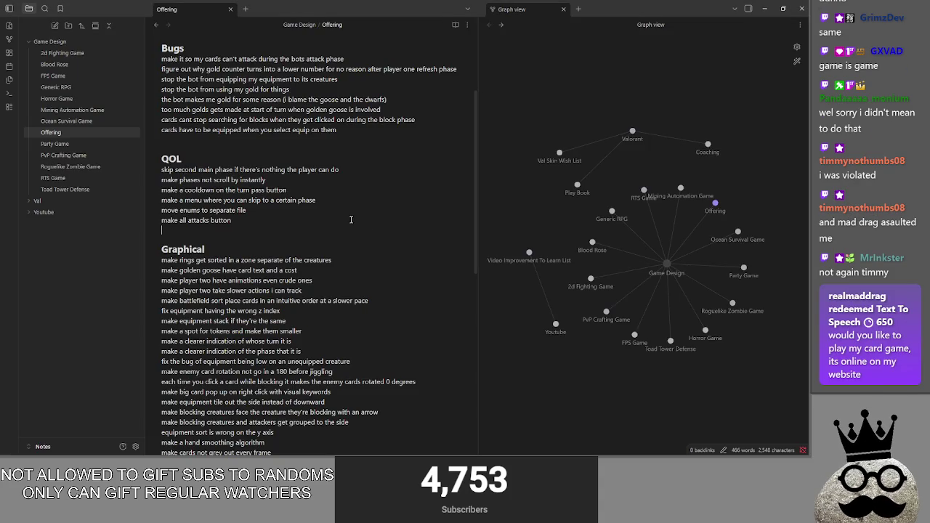
pyautogui.press('Return')
pyautogui.write('remove the ability ')
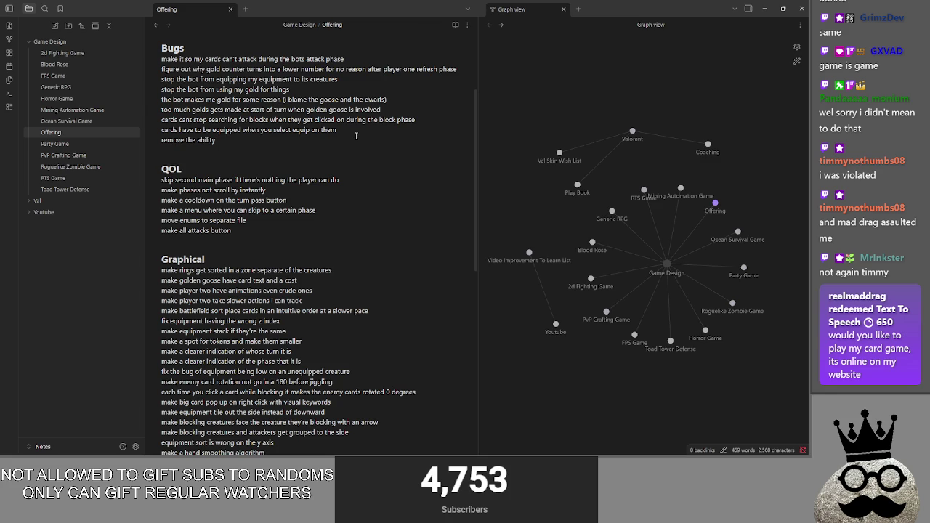
pyautogui.write('to')
pyautogui.press('BackSpace')
pyautogui.press('BackSpace')
pyautogui.write('to')
pyautogui.hotkey('alt', 'Tab')
pyautogui.hotkey('alt', 'Tab')
pyautogui.hotkey('alt', 'Tab')
pyautogui.hotkey('alt', 'Tab')
pyautogui.hotkey('alt', 'Tab')
pyautogui.hotkey('alt', 'Tab')
pyautogui.hotkey('alt', 'Tab')
pyautogui.hotkey('alt', 'Tab')
pyautogui.hotkey('alt', 'Tab')
pyautogui.hotkey('alt', 'Tab')
pyautogui.hotkey('alt', 'Tab')
pyautogui.hotkey('alt', 'Tab')
pyautogui.hotkey('alt', 'Tab')
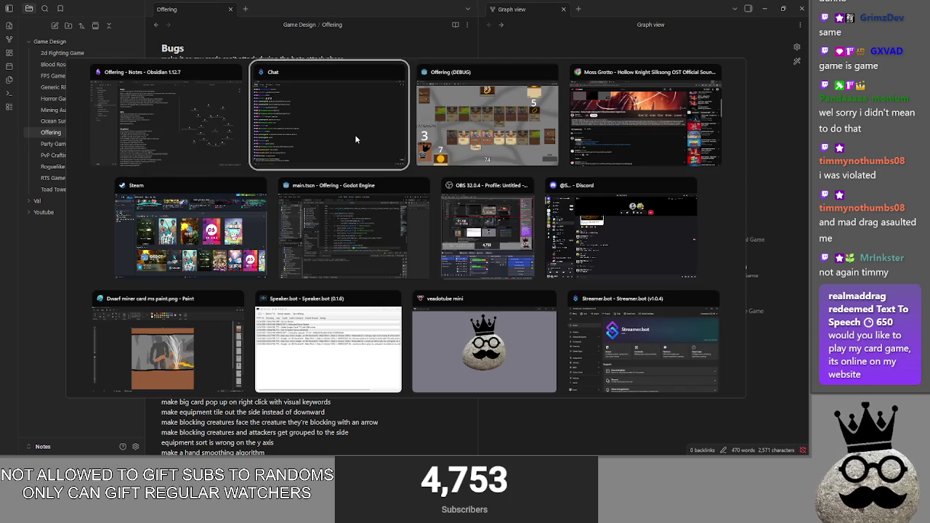
pyautogui.hotkey('alt', 'Tab')
pyautogui.hotkey('alt', 'Tab')
pyautogui.hotkey('alt', 'Tab')
pyautogui.hotkey('alt', 'Tab')
pyautogui.hotkey('alt', 'Tab')
pyautogui.hotkey('alt', 'Tab')
pyautogui.hotkey('alt', 'Tab')
pyautogui.hotkey('alt', 'Tab')
pyautogui.hotkey('alt', 'Tab')
pyautogui.hotkey('alt', 'Tab')
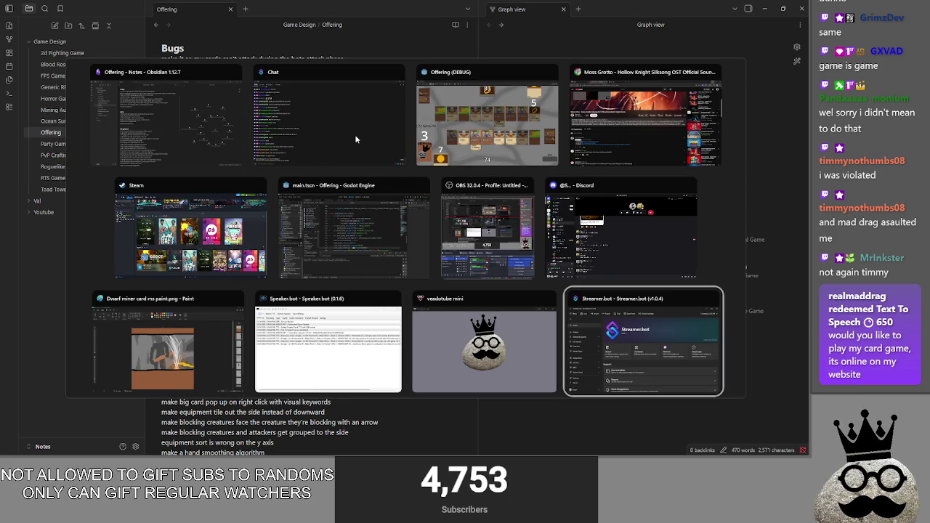
pyautogui.hotkey('alt', 'Tab')
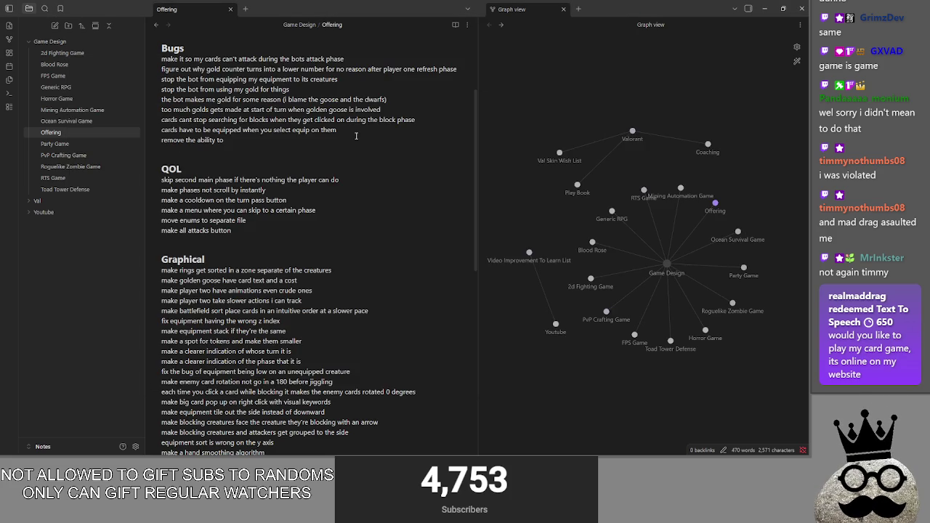
# - Finish the bug line with 'skip phases during opponents turn', then glance at other windows
pyautogui.write(' skip phases during opponents turn')
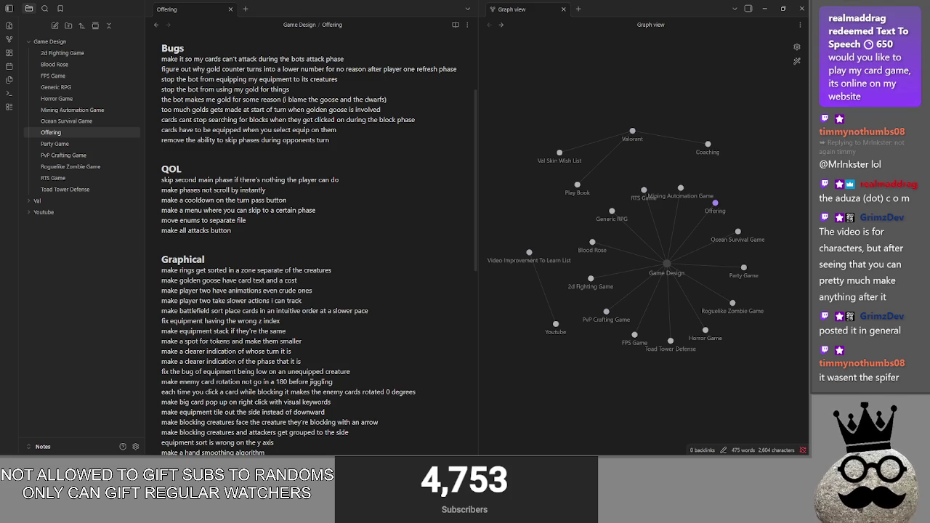
pyautogui.hotkey('alt', 'Tab')
pyautogui.hotkey('alt', 'Tab')
pyautogui.hotkey('alt', 'Tab')
pyautogui.hotkey('alt', 'Tab')
pyautogui.hotkey('alt', 'Tab')
pyautogui.hotkey('alt', 'Tab')
pyautogui.hotkey('alt', 'Tab')
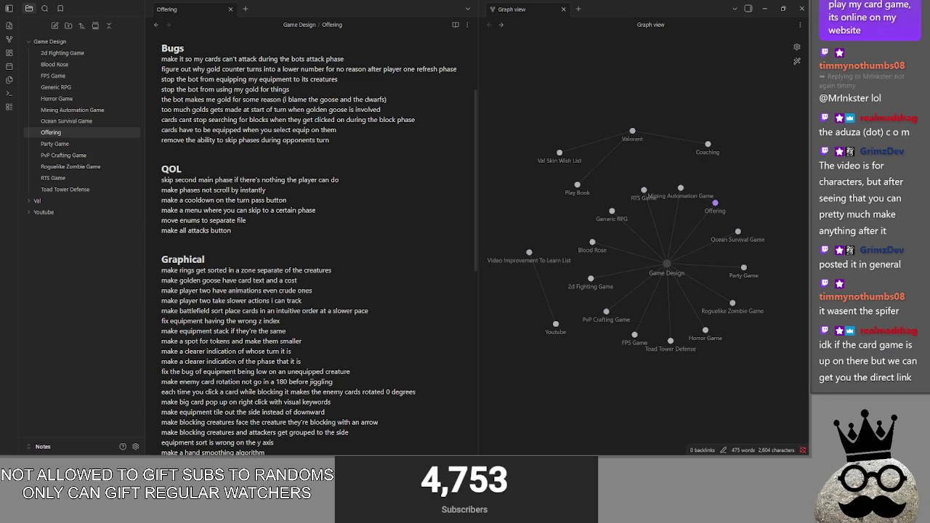
pyautogui.hotkey('alt', 'Tab')
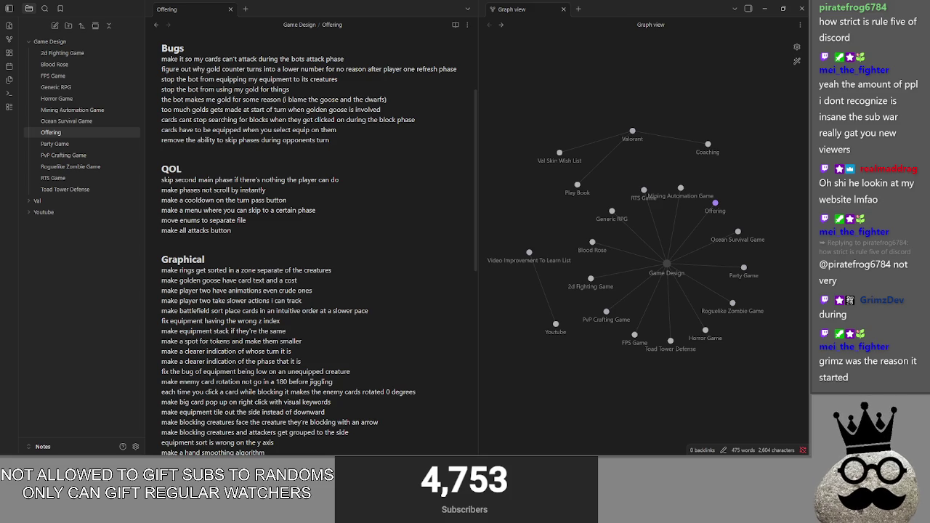
# - Click after the QOL list, then bring up the Aduza website in Chrome and maximize it
pyautogui.click(282, 254)
pyautogui.click(352, 237)
pyautogui.hotkey('alt', 'Tab')
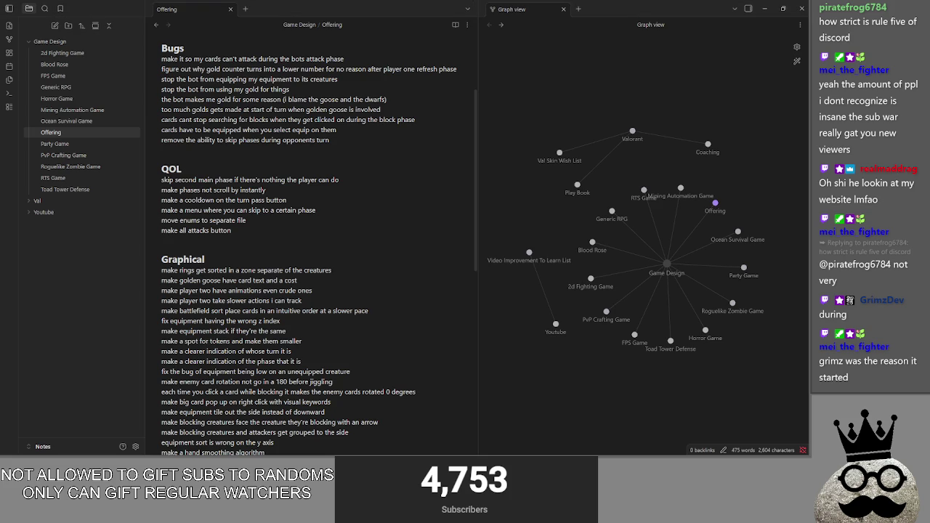
pyautogui.hotkey('alt', 'Tab')
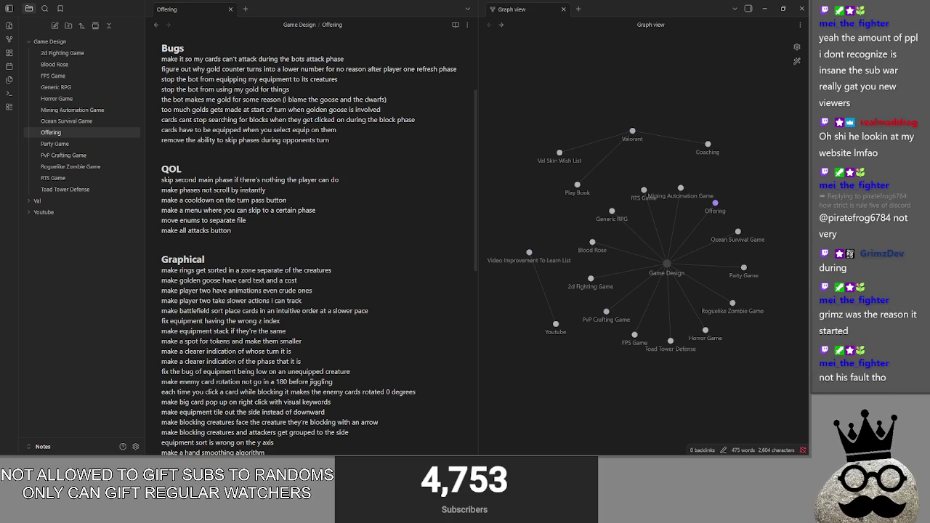
pyautogui.hotkey('alt', 'Tab')
pyautogui.click(591, 60)
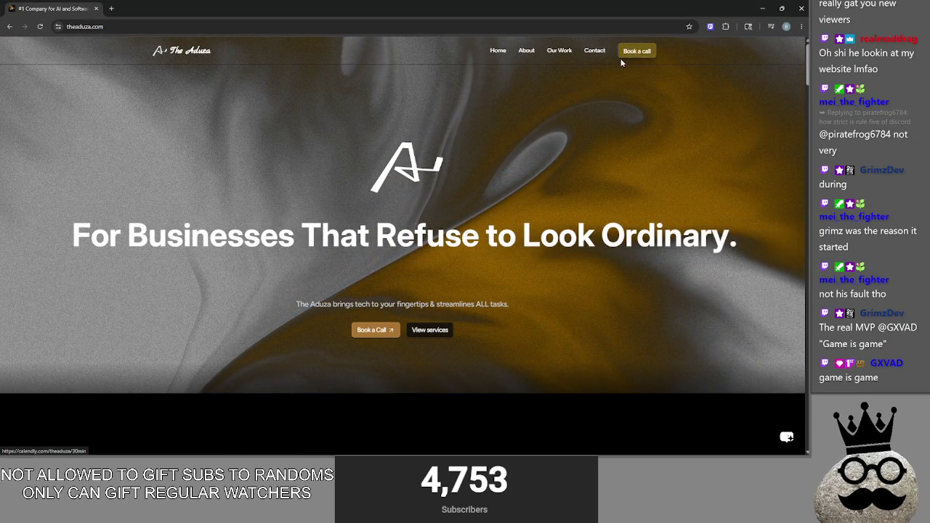
# - Scroll through theaduza.com services, project list and process sections, then restore the window down
pyautogui.scroll(-3, 624, 183)
pyautogui.scroll(-4, 622, 183)
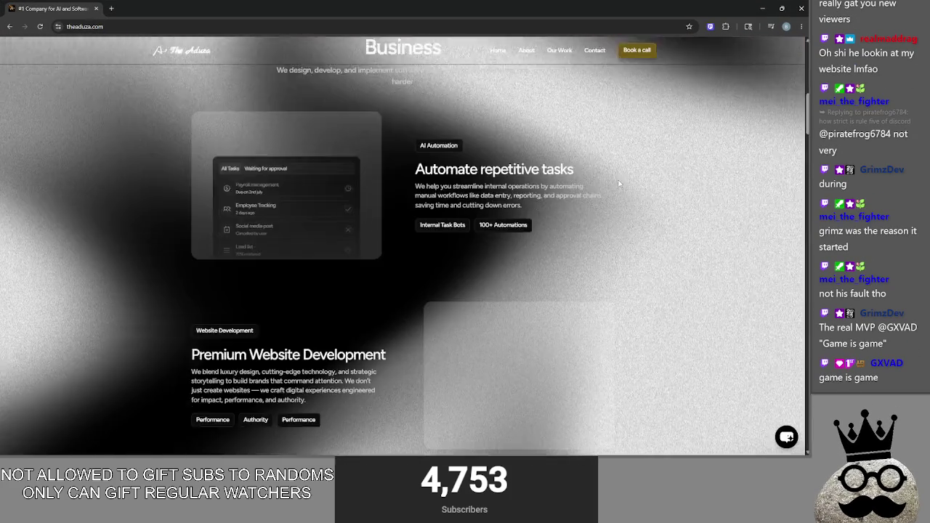
pyautogui.scroll(-4, 621, 184)
pyautogui.scroll(-5, 615, 184)
pyautogui.scroll(-2, 613, 186)
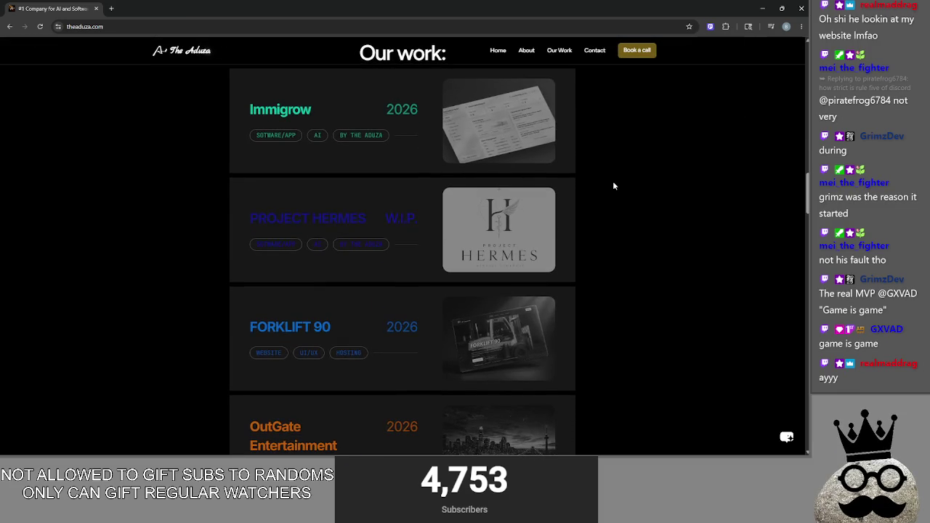
pyautogui.scroll(-1, 613, 186)
pyautogui.scroll(-2, 613, 186)
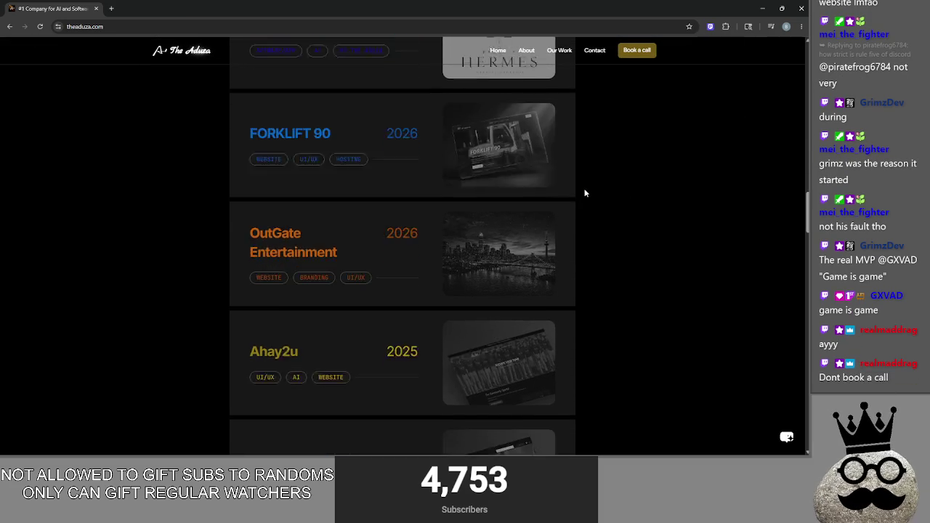
pyautogui.scroll(-3, 584, 193)
pyautogui.scroll(-3, 584, 189)
pyautogui.scroll(-1, 588, 190)
pyautogui.scroll(-2, 592, 194)
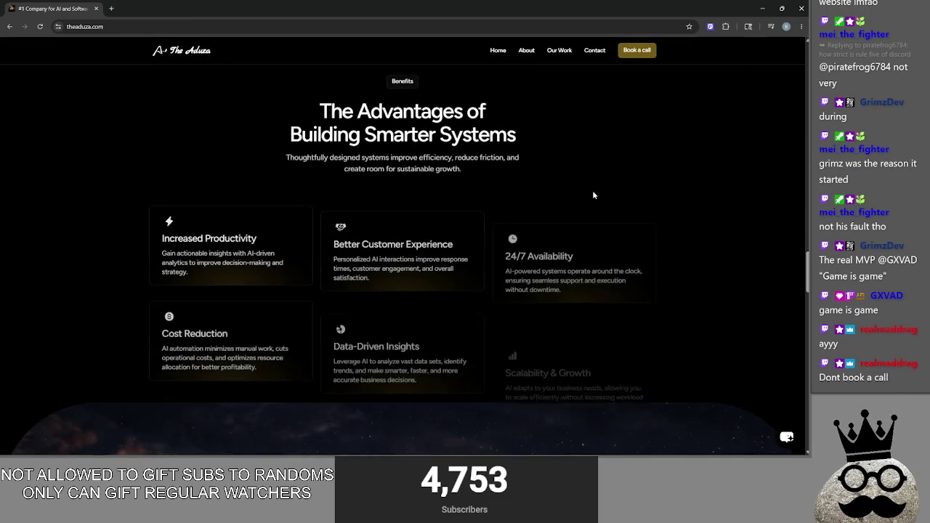
pyautogui.scroll(-5, 617, 193)
pyautogui.scroll(-2, 649, 189)
pyautogui.scroll(-1, 650, 187)
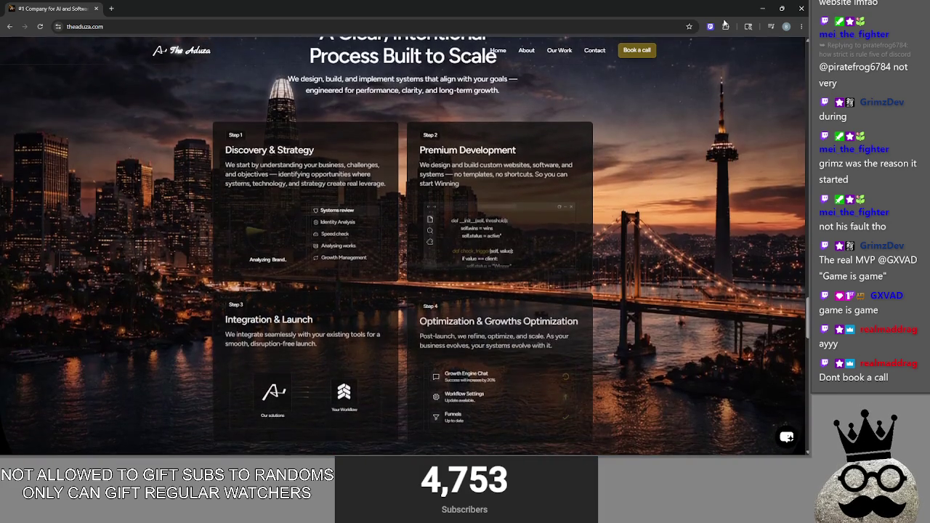
pyautogui.moveTo(240, 9)
pyautogui.mouseDown()
pyautogui.moveTo(241, 73)
pyautogui.moveTo(929, 145)
pyautogui.mouseUp()
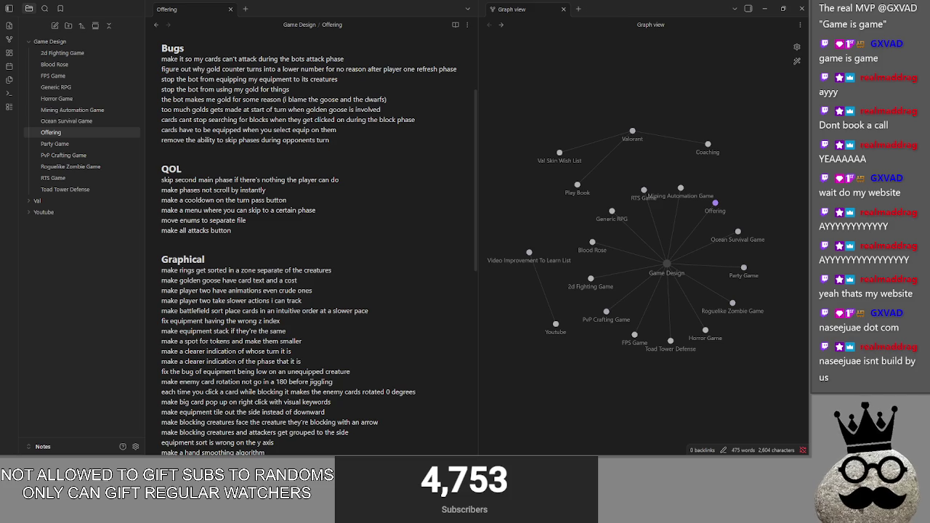
# - Maximize naseejuae.com, scroll to its contact section and back up, then restore it and return to Obsidian
pyautogui.hotkey('ctrl', 'p')
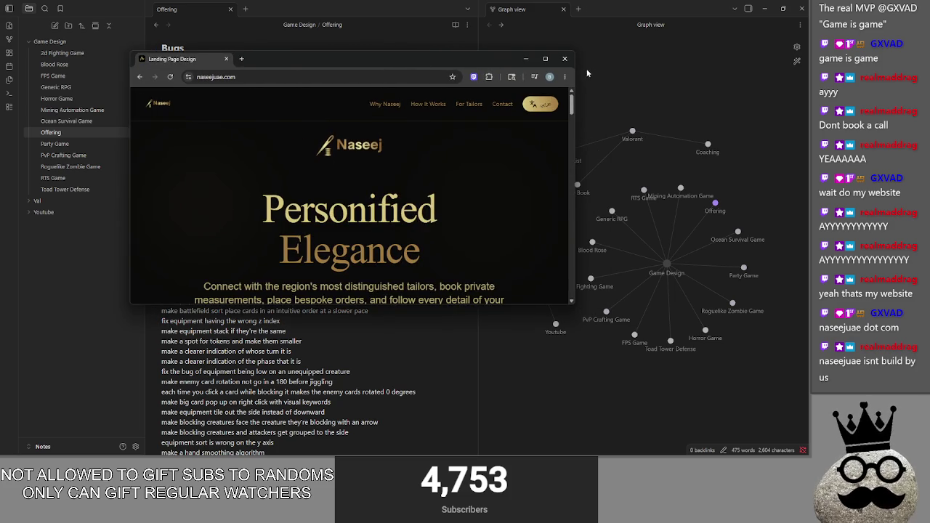
pyautogui.doubleClick(548, 59)
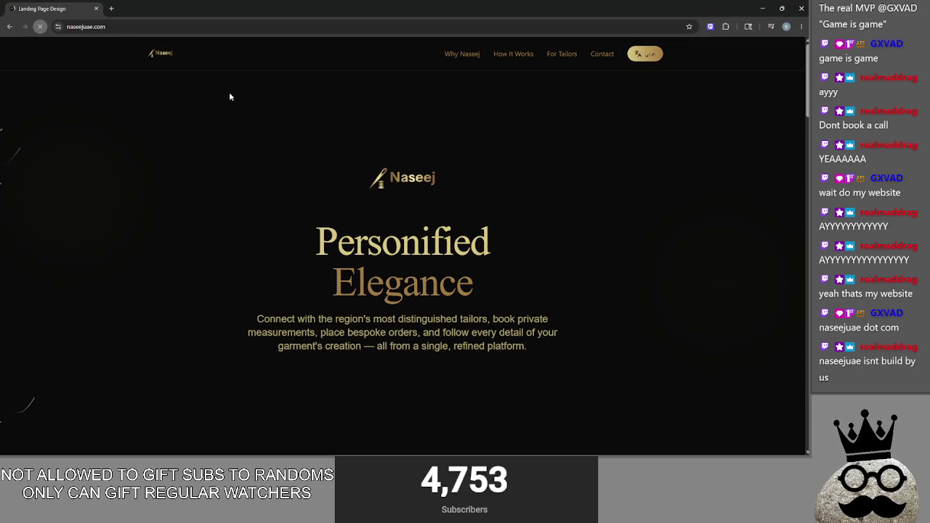
pyautogui.scroll(-3, 574, 196)
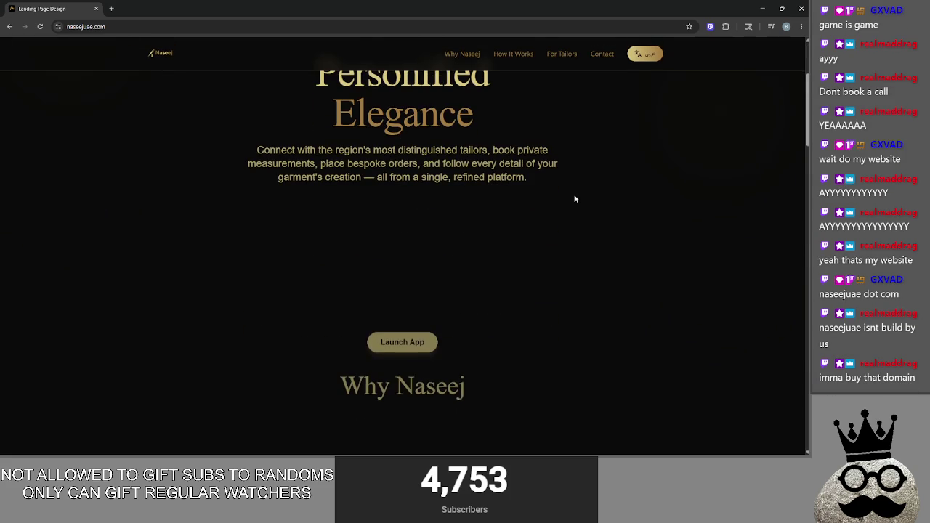
pyautogui.scroll(-3, 551, 195)
pyautogui.scroll(3, 551, 195)
pyautogui.scroll(-4, 552, 197)
pyautogui.scroll(-3, 703, 196)
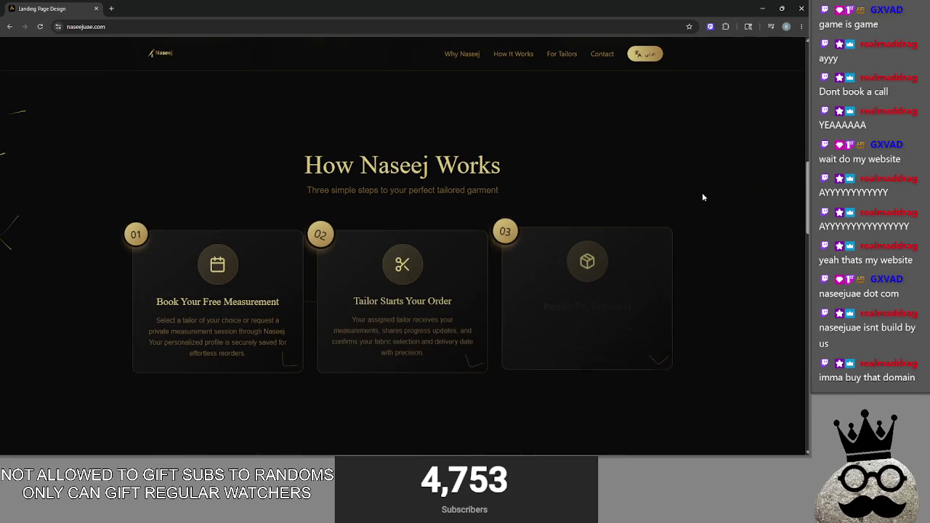
pyautogui.scroll(-5, 719, 187)
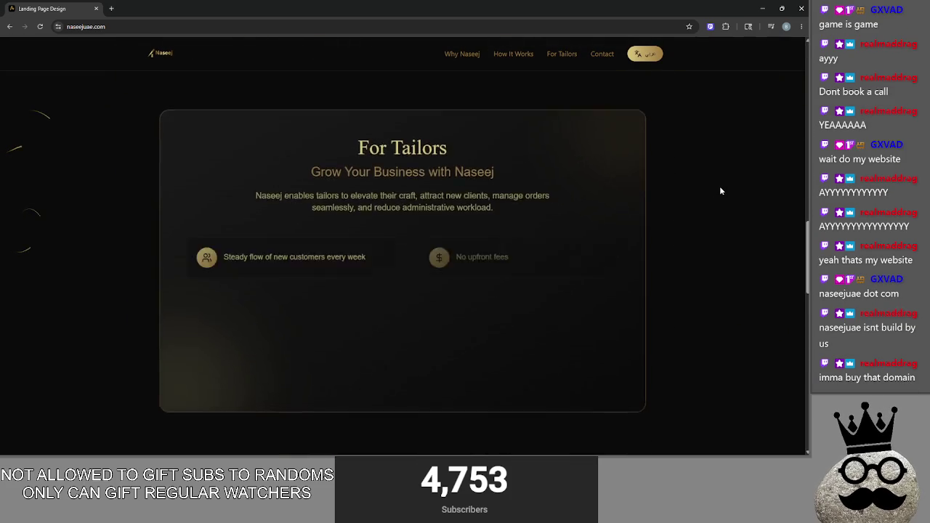
pyautogui.scroll(-4, 720, 191)
pyautogui.scroll(2, 721, 191)
pyautogui.scroll(2, 720, 191)
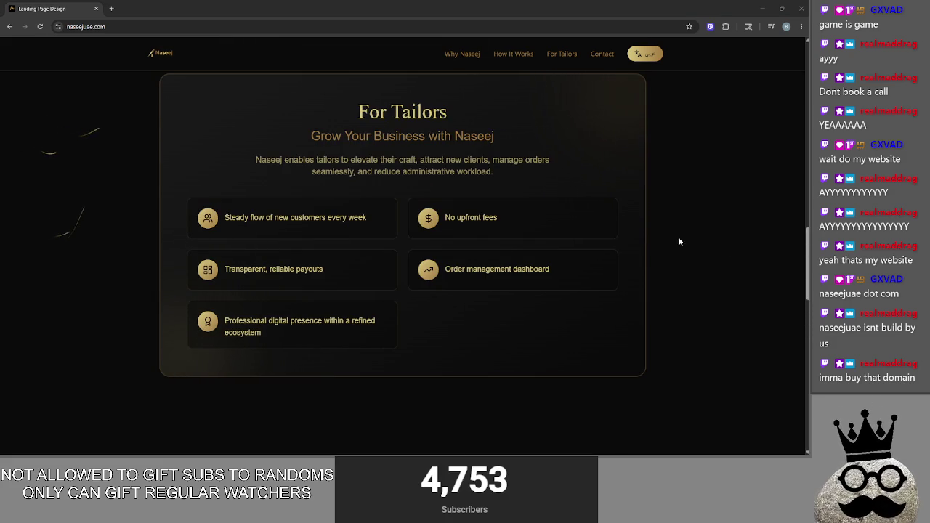
pyautogui.scroll(-2, 725, 214)
pyautogui.scroll(-3, 725, 214)
pyautogui.scroll(-1, 725, 214)
pyautogui.scroll(-2, 725, 215)
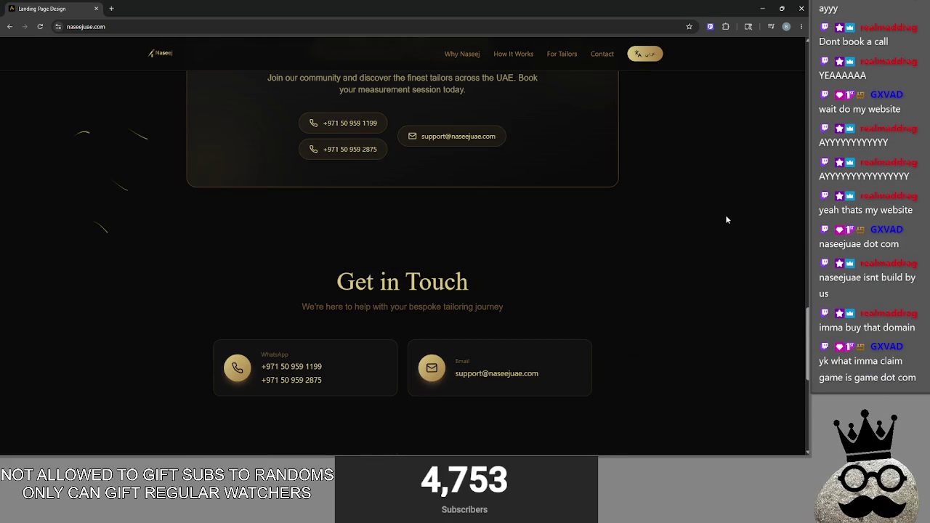
pyautogui.scroll(-1, 725, 215)
pyautogui.scroll(2, 724, 215)
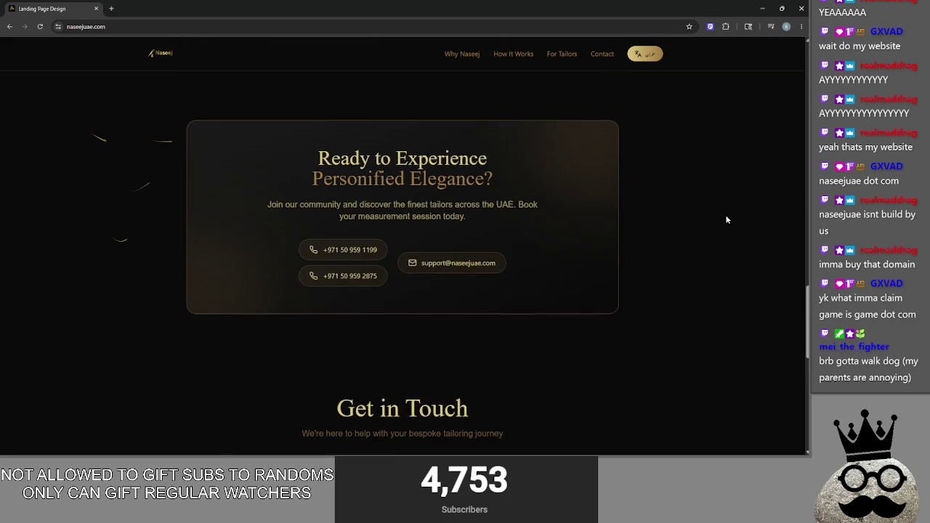
pyautogui.scroll(1, 725, 218)
pyautogui.scroll(2, 725, 218)
pyautogui.scroll(2, 725, 219)
pyautogui.scroll(3, 725, 219)
pyautogui.scroll(3, 725, 219)
pyautogui.scroll(3, 725, 220)
pyautogui.scroll(4, 726, 220)
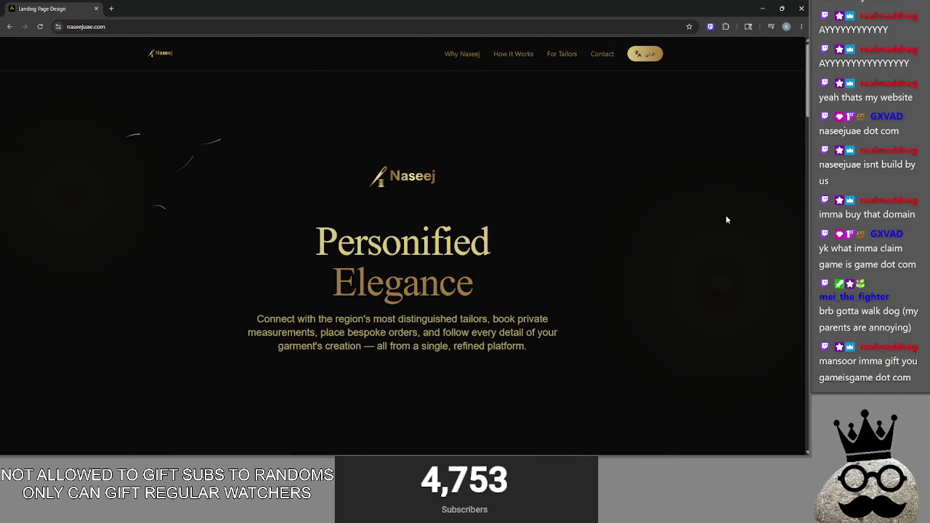
pyautogui.click(782, 8)
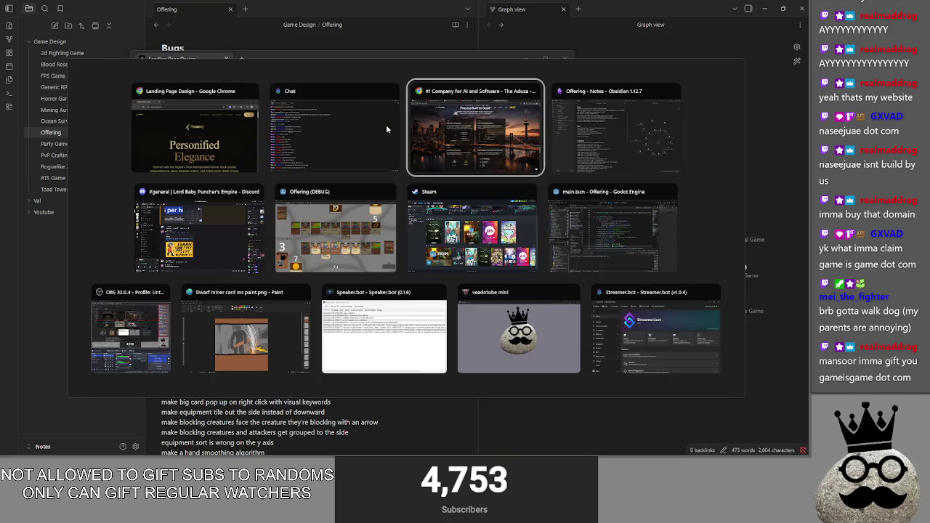
pyautogui.hotkey('alt', 'Tab')
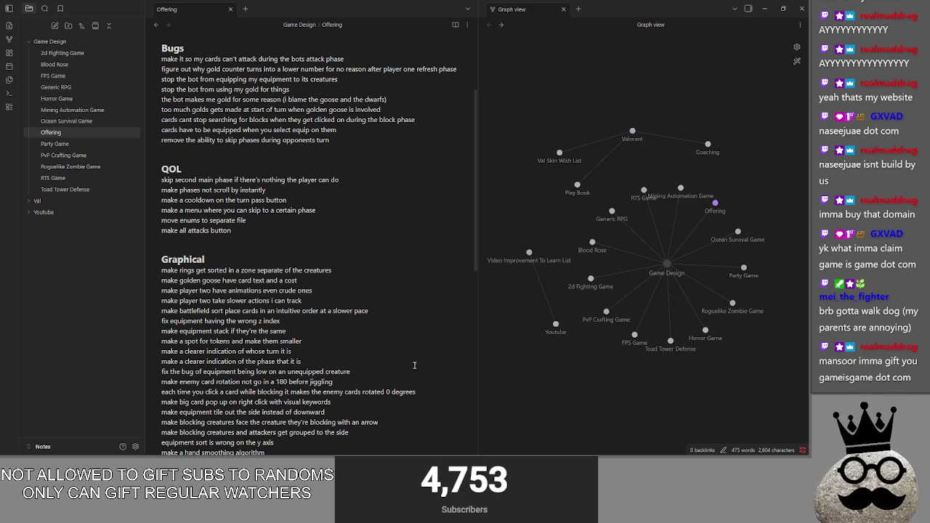
# - Place the caret after 'make cards not grey out every frame', then above the Graphical heading
pyautogui.scroll(-2, 349, 349)
pyautogui.click(279, 377)
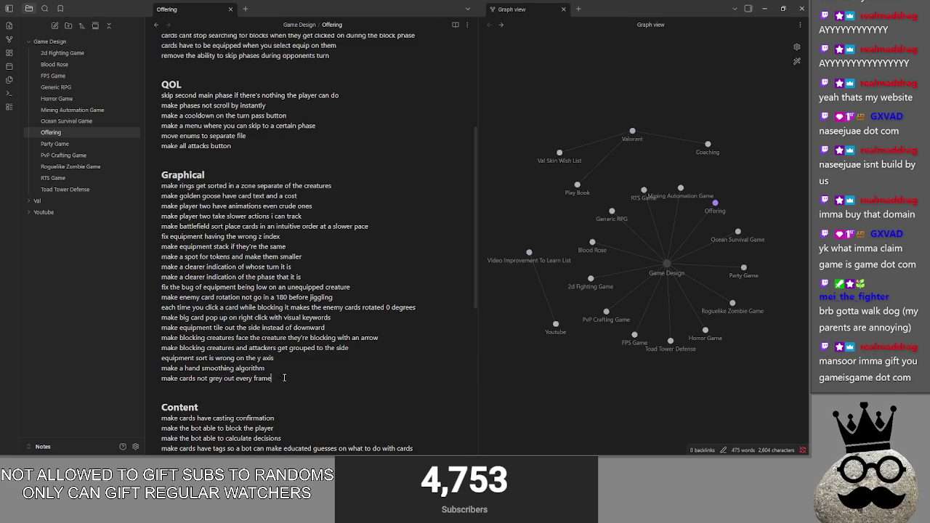
pyautogui.moveTo(284, 378); pyautogui.dragTo(236, 156)
pyautogui.click(236, 151)
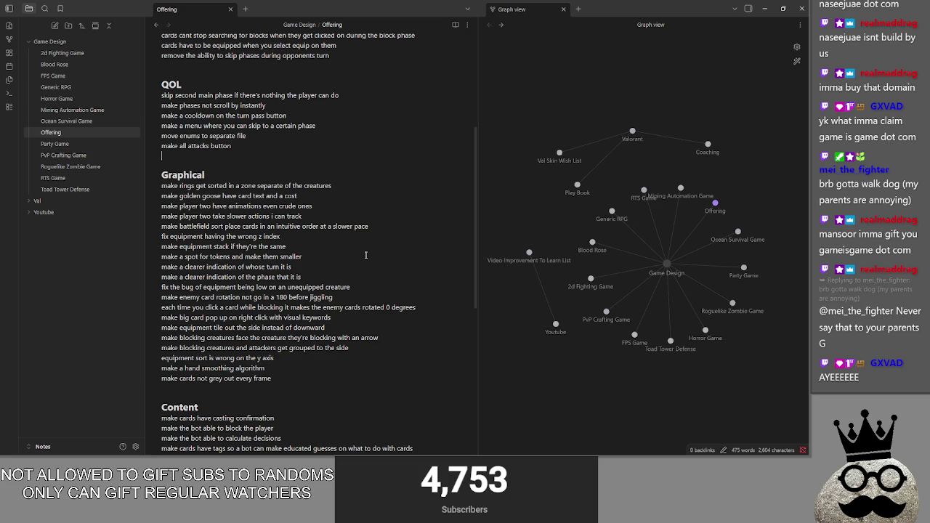
# - Select most of the Bugs list entries to review them, then place the caret in QOL
pyautogui.scroll(1, 272, 172)
pyautogui.scroll(2, 257, 177)
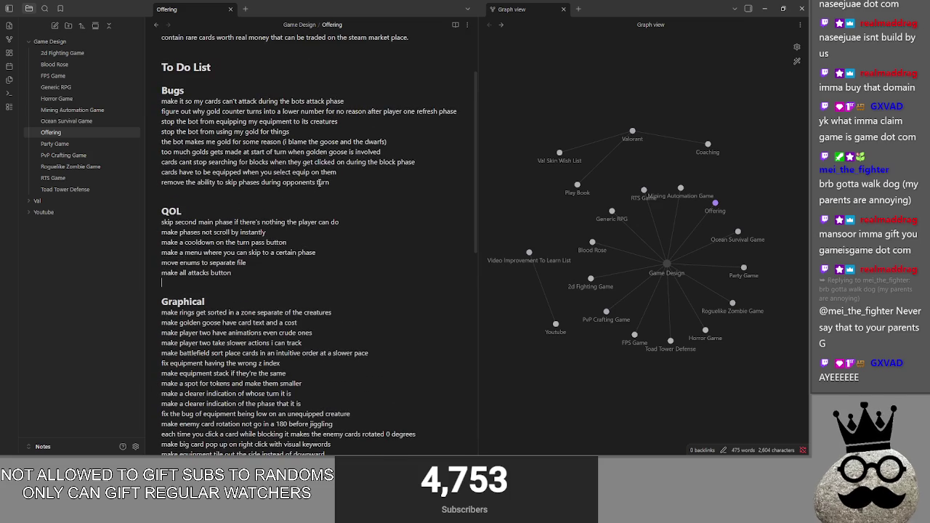
pyautogui.moveTo(339, 182); pyautogui.dragTo(161, 101)
pyautogui.click(339, 183)
pyautogui.moveTo(340, 182); pyautogui.dragTo(153, 106)
pyautogui.click(382, 208)
pyautogui.scroll(-3, 367, 171)
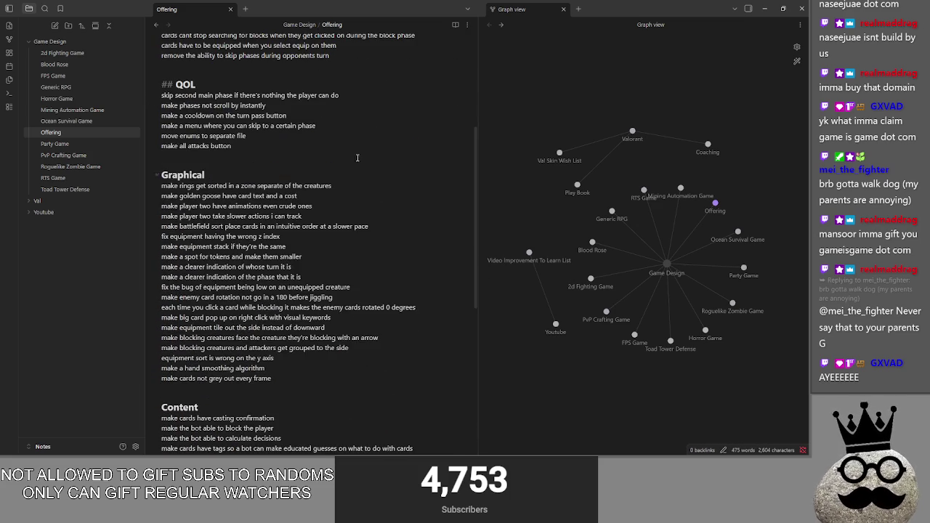
pyautogui.scroll(-2, 350, 152)
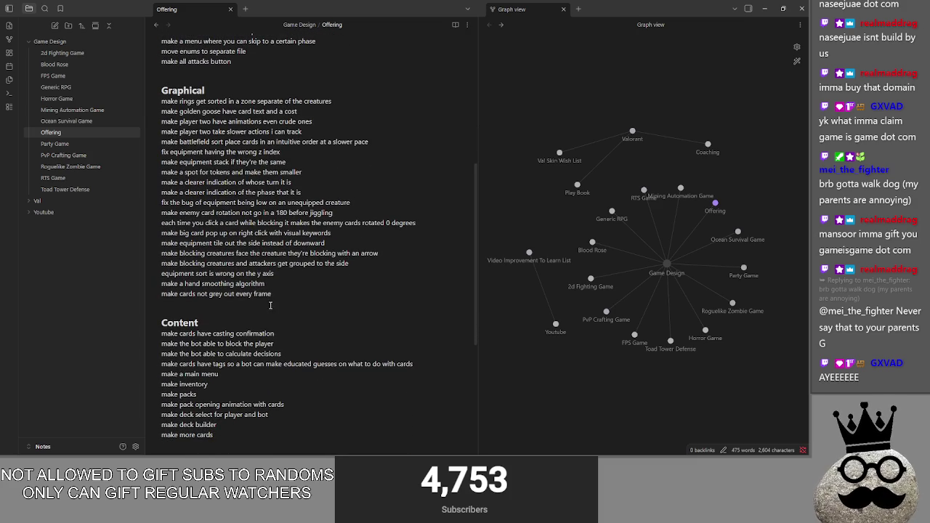
pyautogui.scroll(-1, 253, 356)
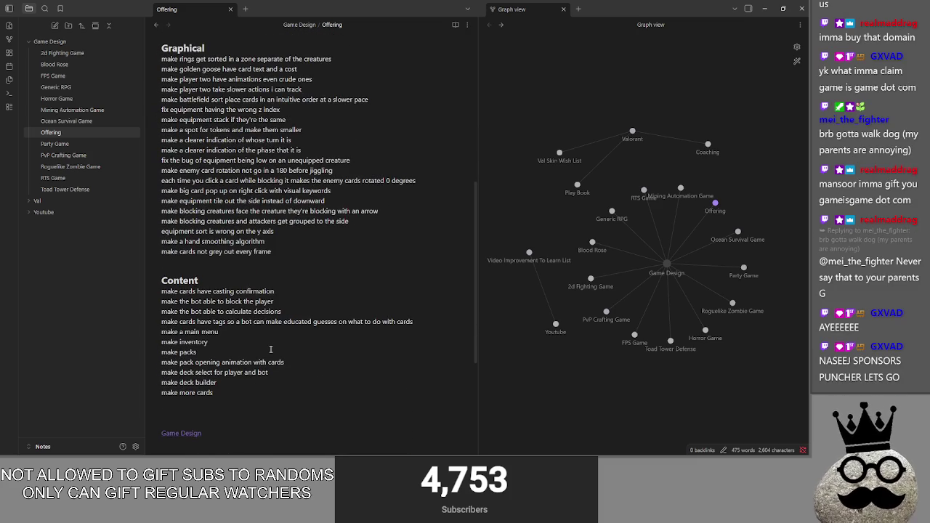
pyautogui.scroll(1, 273, 281)
# - Select the Graphical and Content items, then drag 'make deck builder' to the top of Content
pyautogui.moveTo(272, 294); pyautogui.dragTo(159, 102)
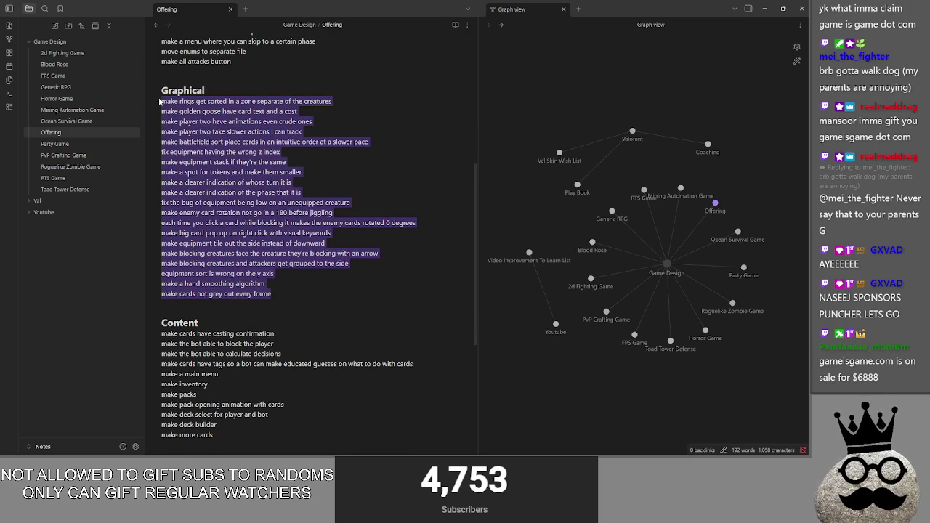
pyautogui.click(307, 279)
pyautogui.scroll(-1, 307, 279)
pyautogui.moveTo(218, 393); pyautogui.dragTo(147, 293)
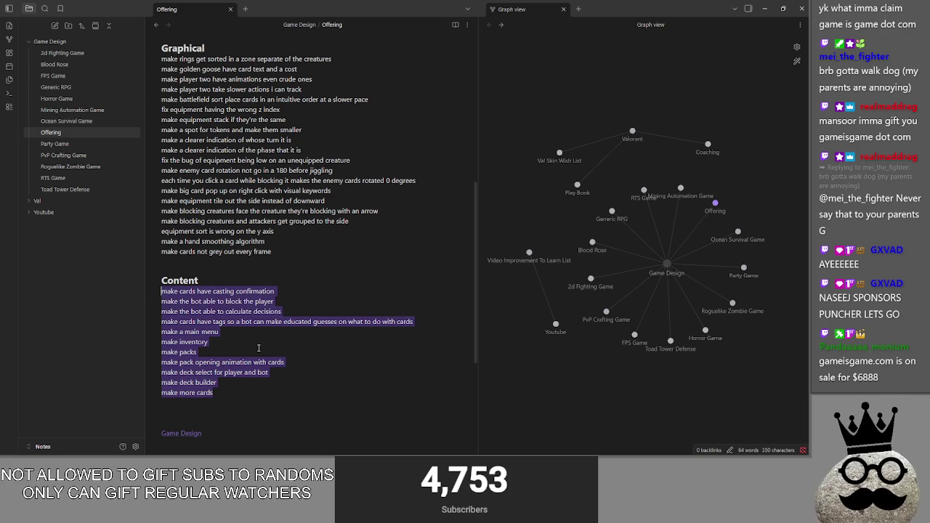
pyautogui.click(237, 405)
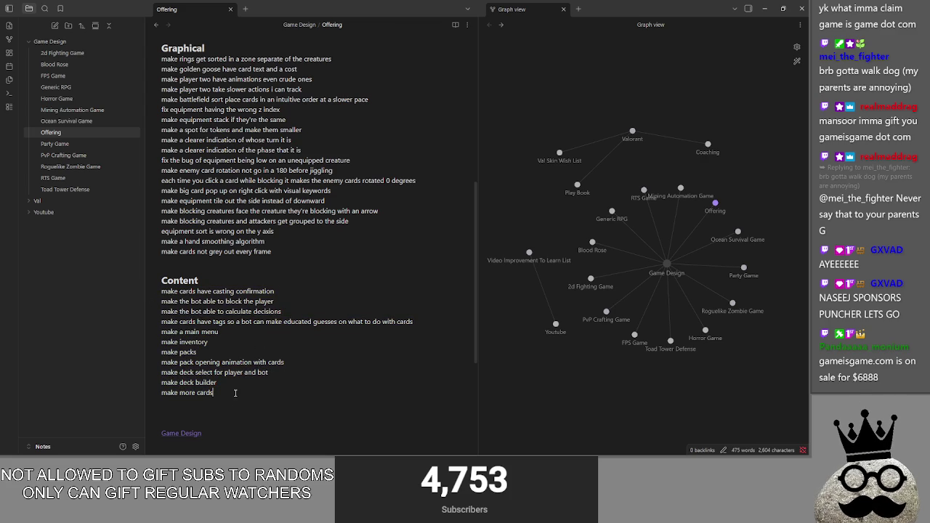
pyautogui.moveTo(234, 356); pyautogui.dragTo(179, 300)
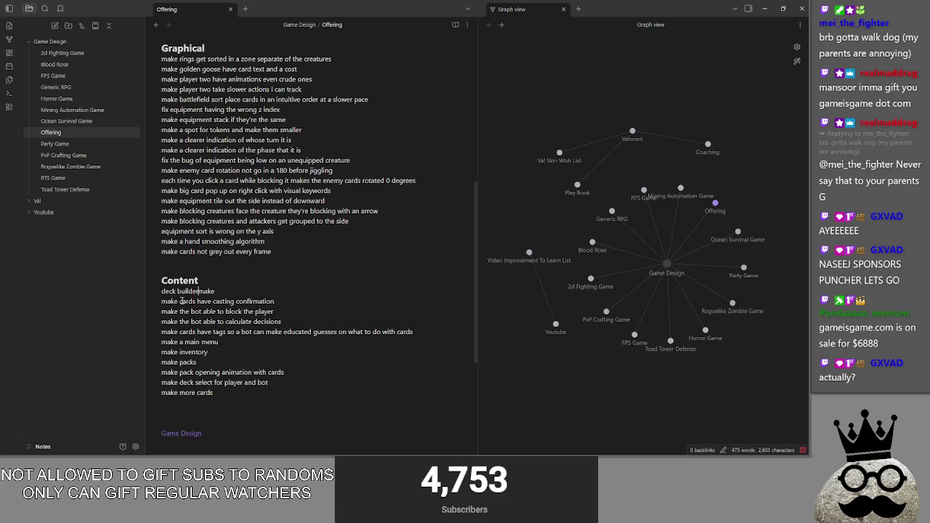
# - Undo the line move so 'make deck builder' sits back above 'make more cards'
pyautogui.press('BackSpace')
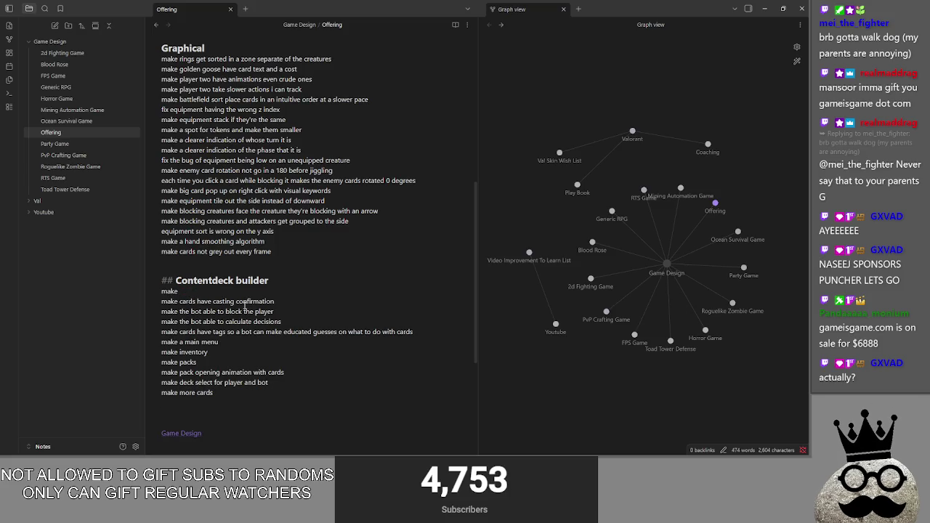
pyautogui.press('Return')
pyautogui.hotkey('ctrl', 'z')
pyautogui.hotkey('ctrl', 'z')
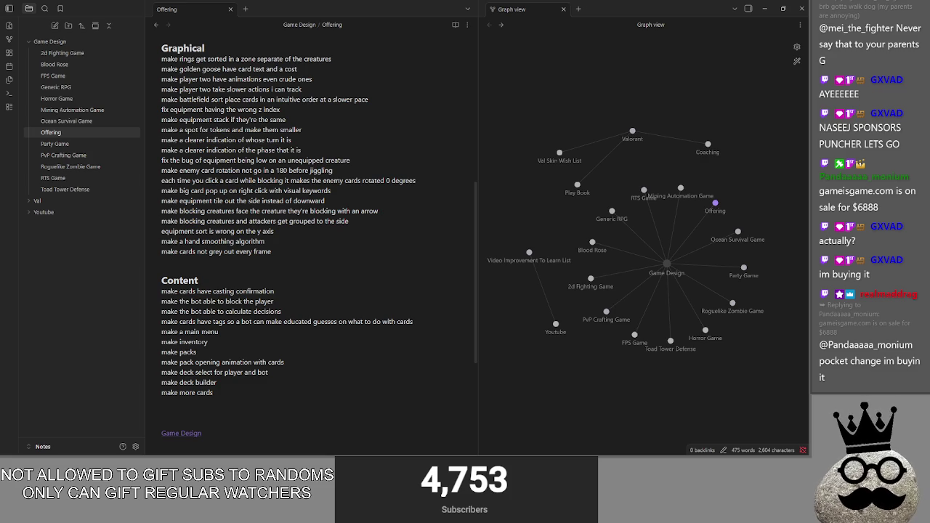
pyautogui.hotkey('alt', 'Tab')
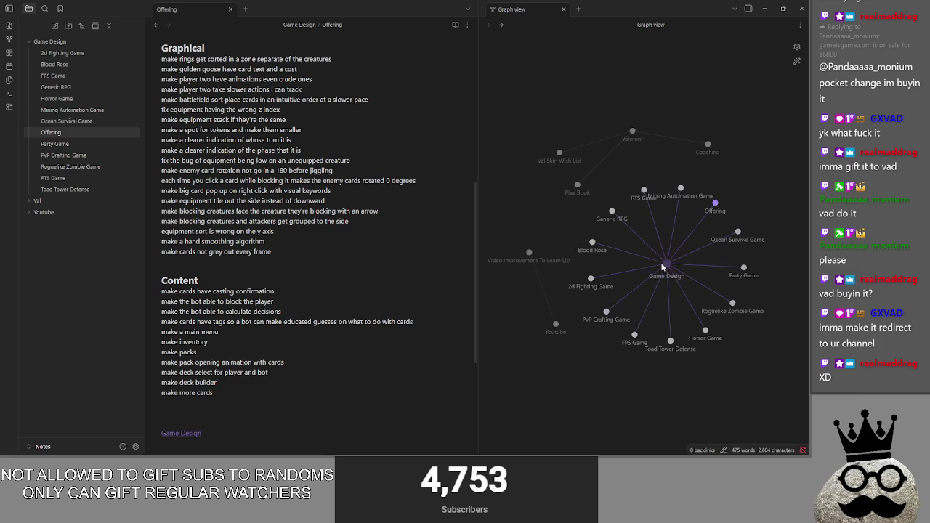
pyautogui.moveTo(644, 190); pyautogui.dragTo(633, 195)
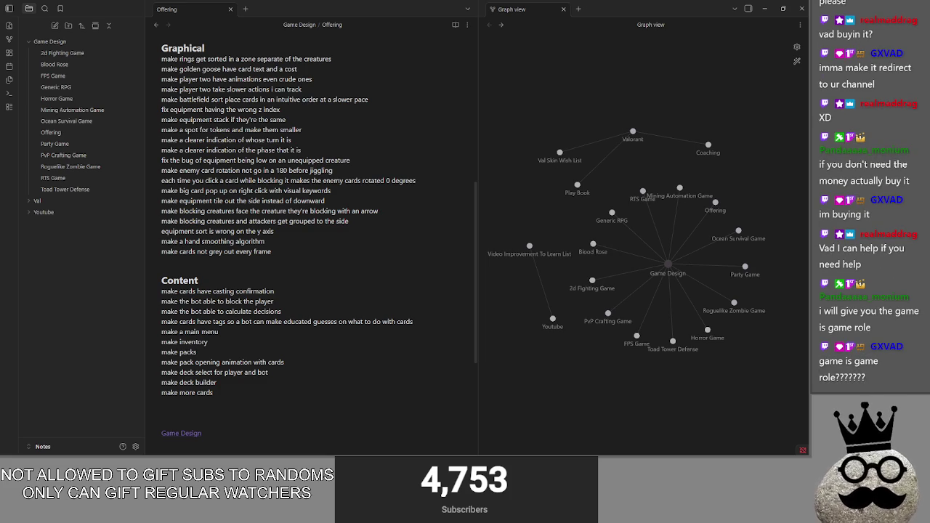
pyautogui.hotkey('alt', 'Tab')
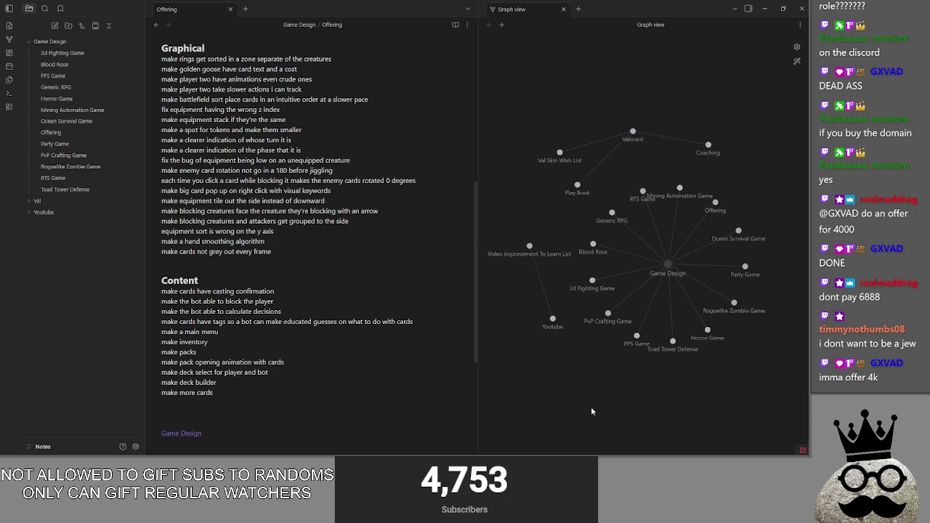
pyautogui.click(318, 267)
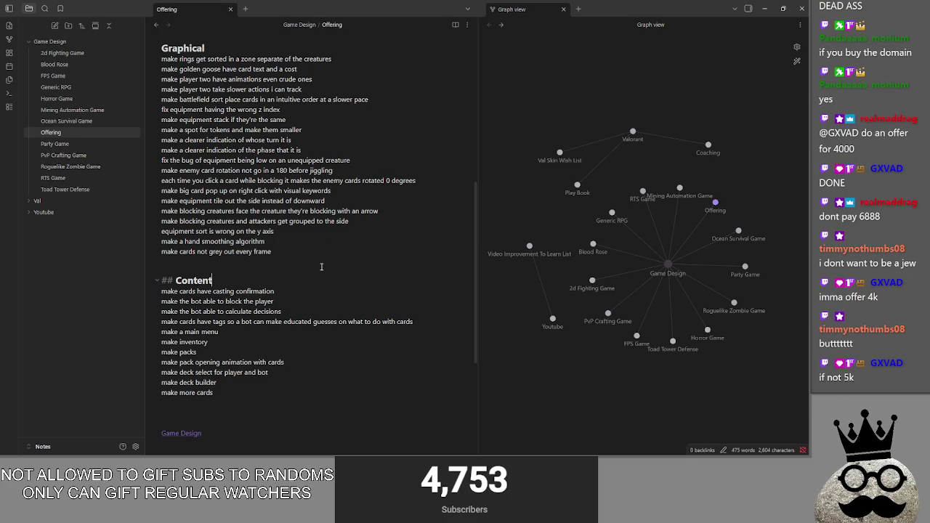
pyautogui.scroll(5, 319, 258)
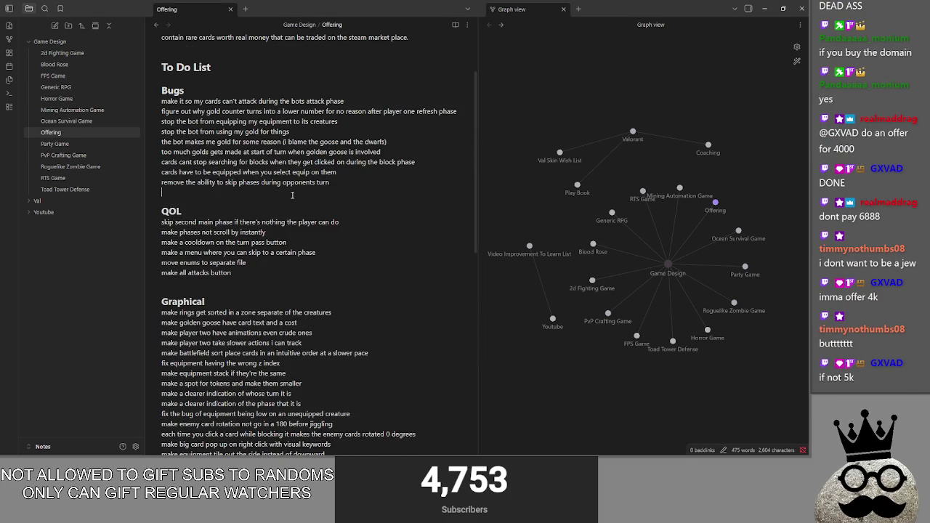
pyautogui.scroll(-1, 306, 244)
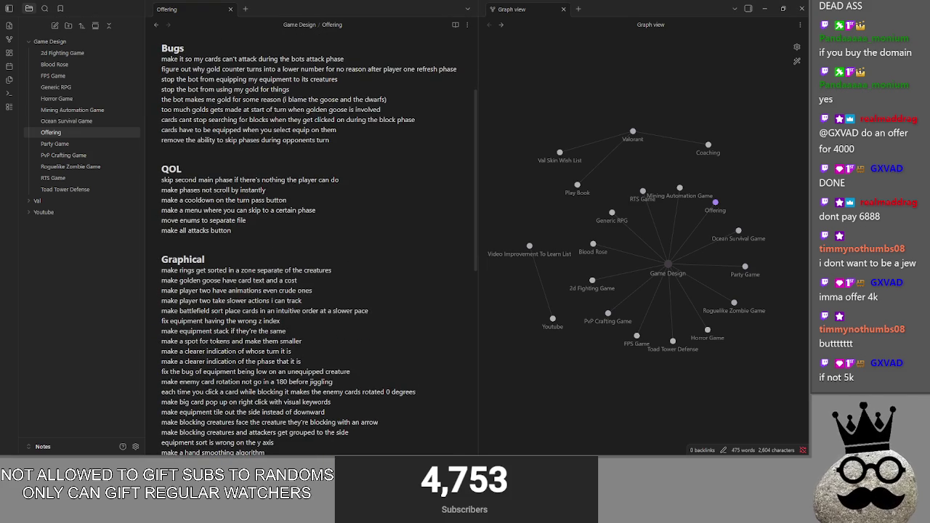
pyautogui.click(193, 149)
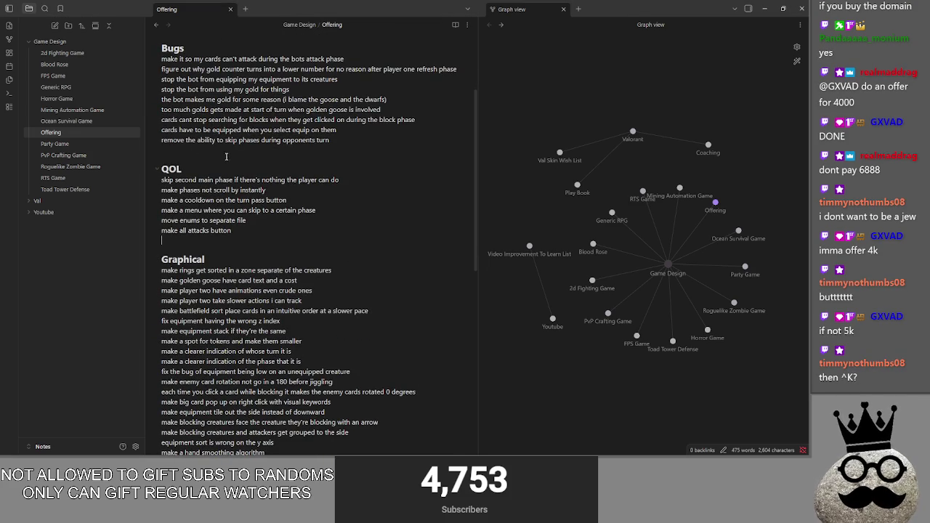
pyautogui.click(271, 244)
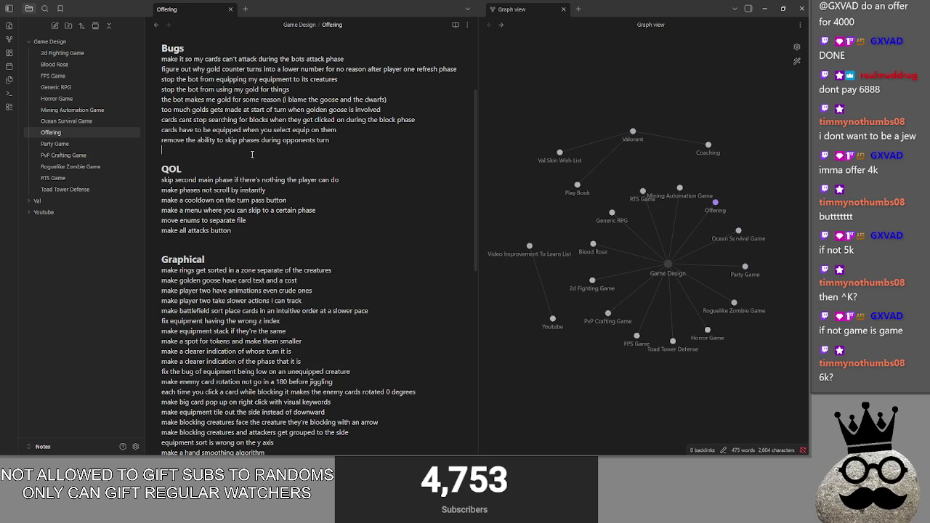
pyautogui.hotkey('alt', 'Tab')
pyautogui.hotkey('alt', 'Tab')
pyautogui.hotkey('alt', 'Tab')
pyautogui.hotkey('alt', 'Tab')
pyautogui.hotkey('alt', 'Tab')
pyautogui.hotkey('alt', 'Tab')
pyautogui.hotkey('alt', 'Tab')
pyautogui.click(436, 218)
pyautogui.moveTo(44, 20)
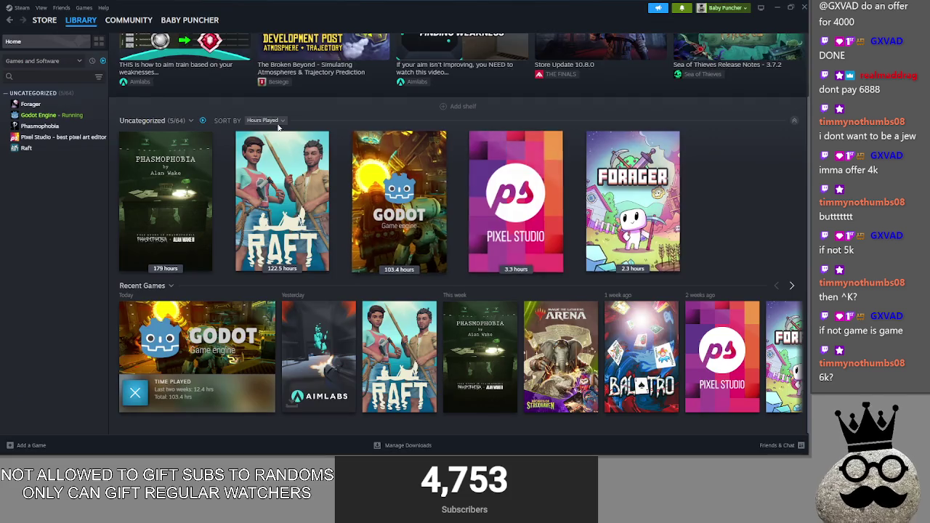
pyautogui.click(775, 7)
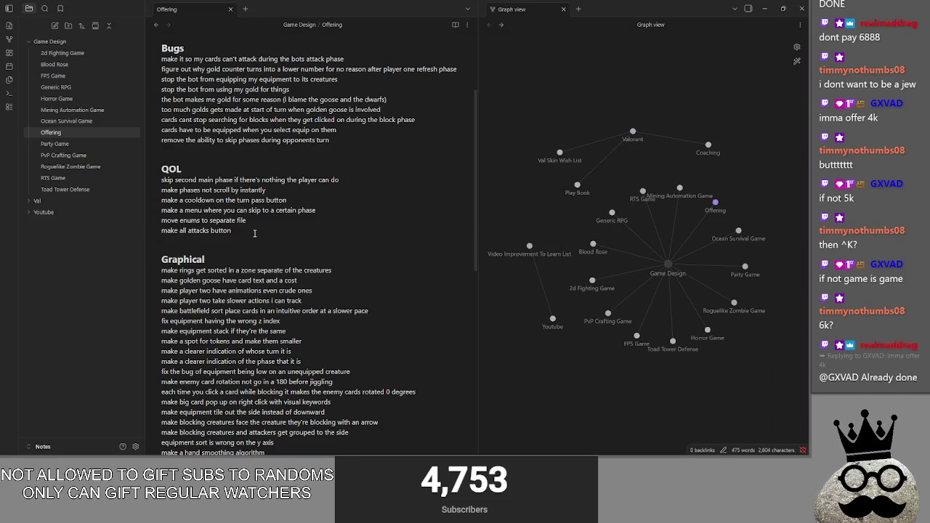
pyautogui.scroll(2, 262, 234)
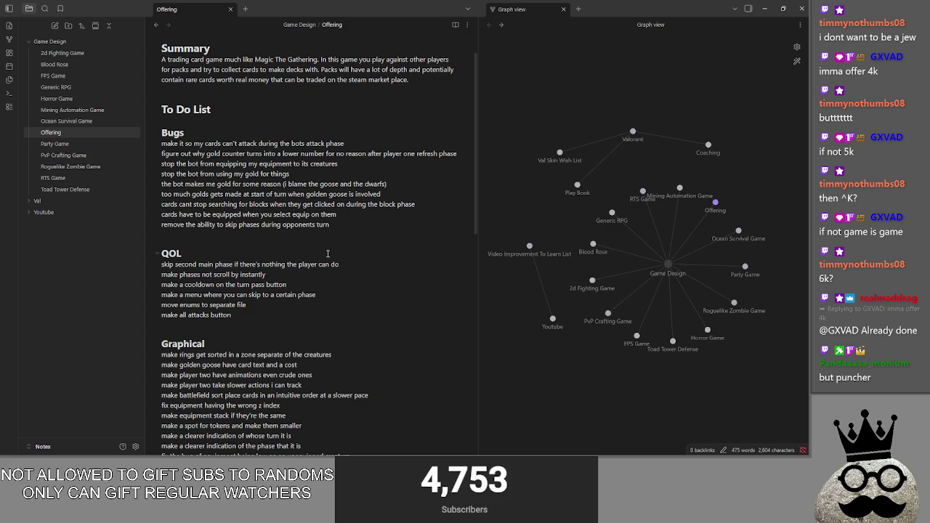
pyautogui.scroll(1, 345, 242)
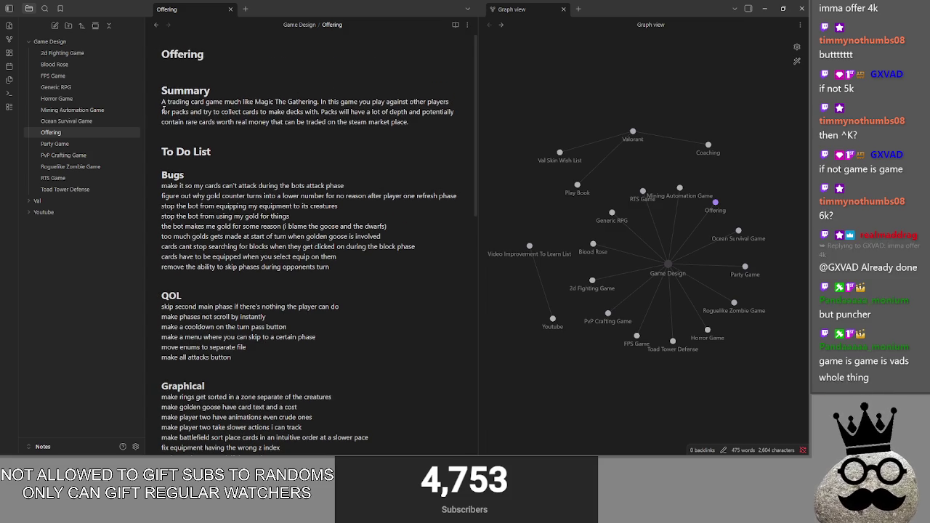
pyautogui.moveTo(201, 112)
pyautogui.mouseDown()
pyautogui.moveTo(334, 102)
pyautogui.moveTo(463, 112)
pyautogui.mouseUp()
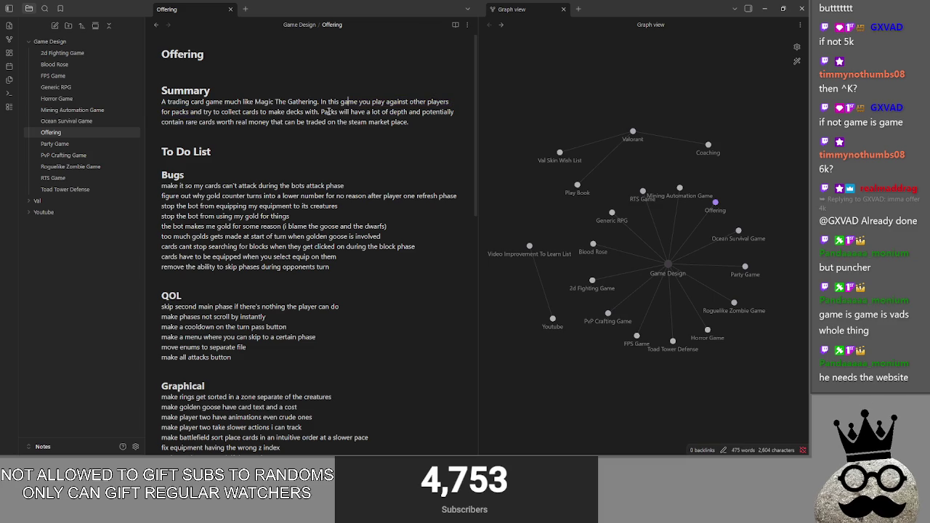
pyautogui.moveTo(203, 122)
pyautogui.mouseDown()
pyautogui.moveTo(409, 122)
pyautogui.moveTo(161, 102)
pyautogui.mouseUp()
pyautogui.click(415, 121)
pyautogui.click(415, 121)
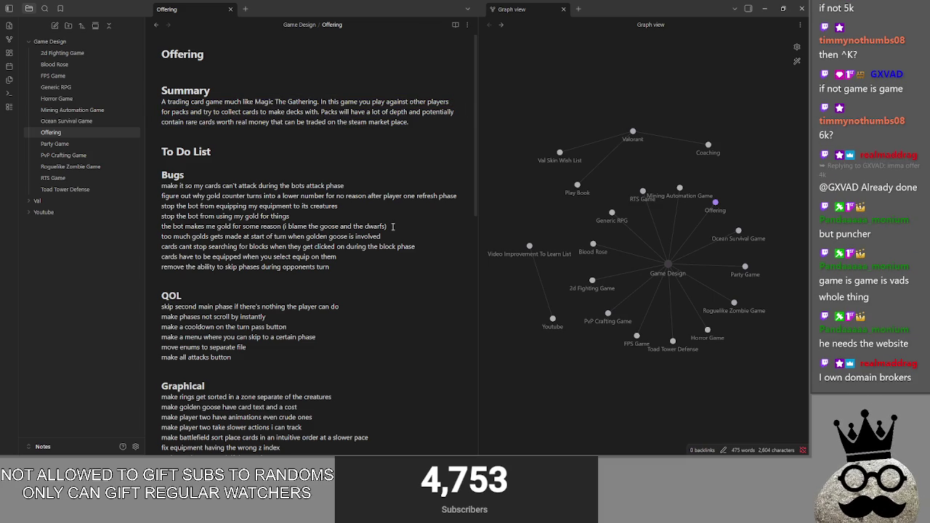
# - Highlight and clear the Offering note's Summary section without editing it
pyautogui.moveTo(409, 122); pyautogui.dragTo(161, 87)
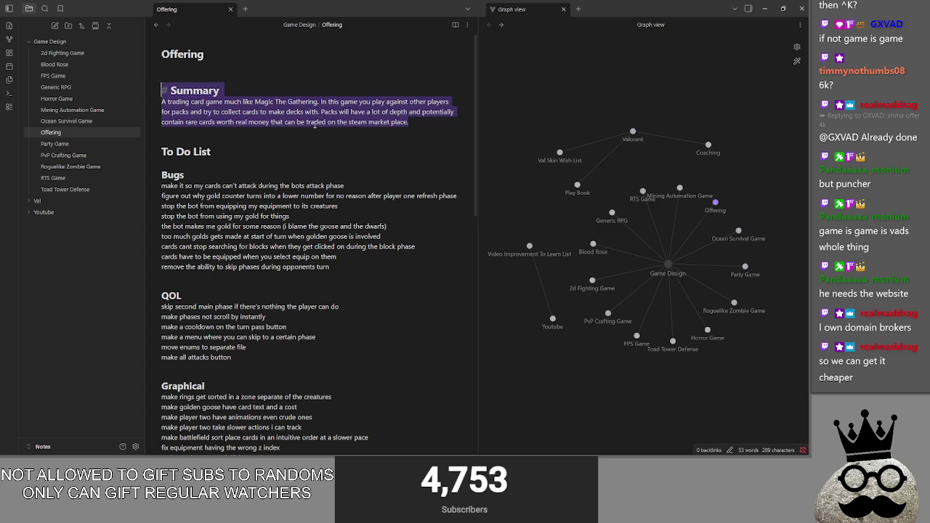
pyautogui.click(391, 154)
pyautogui.scroll(-1, 388, 157)
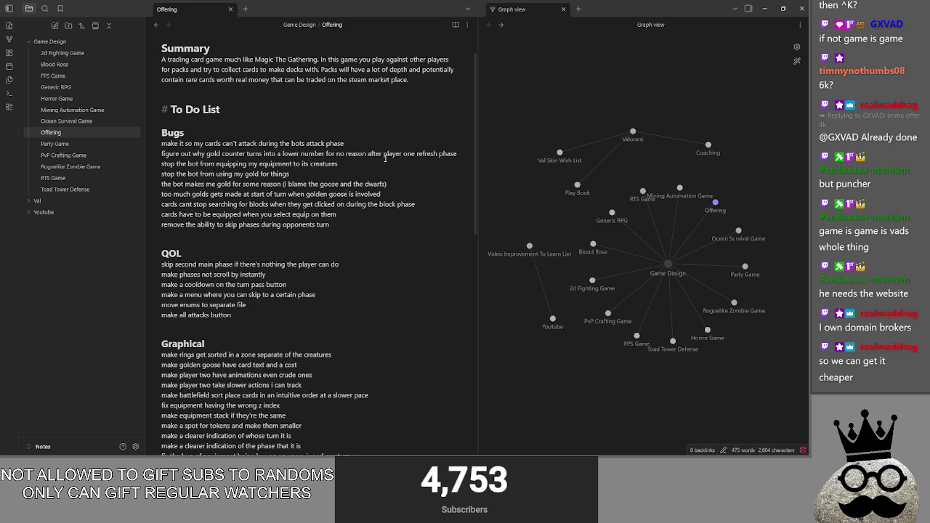
pyautogui.hotkey('alt', 'Tab')
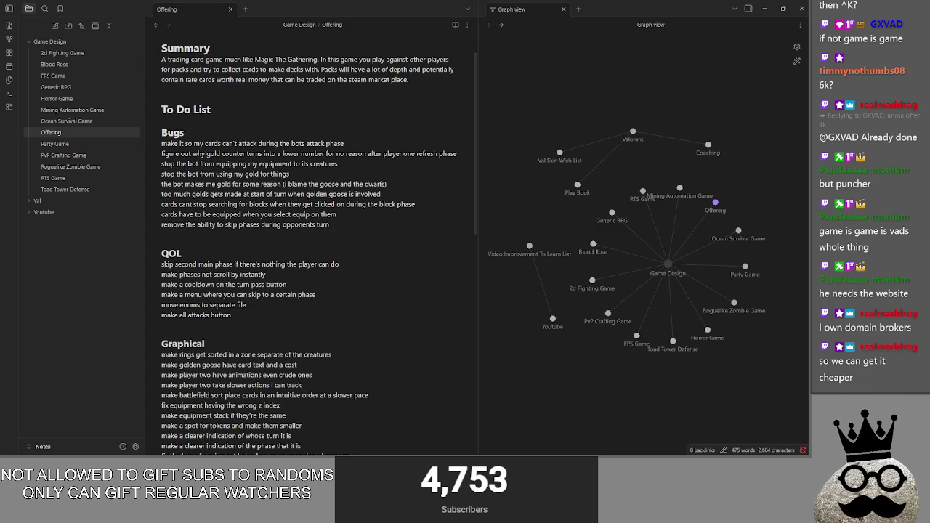
# - Highlight and clear the whole Bugs list and its first item, then bring up the window switcher
pyautogui.click(280, 234)
pyautogui.click(263, 236)
pyautogui.moveTo(320, 228); pyautogui.dragTo(152, 145)
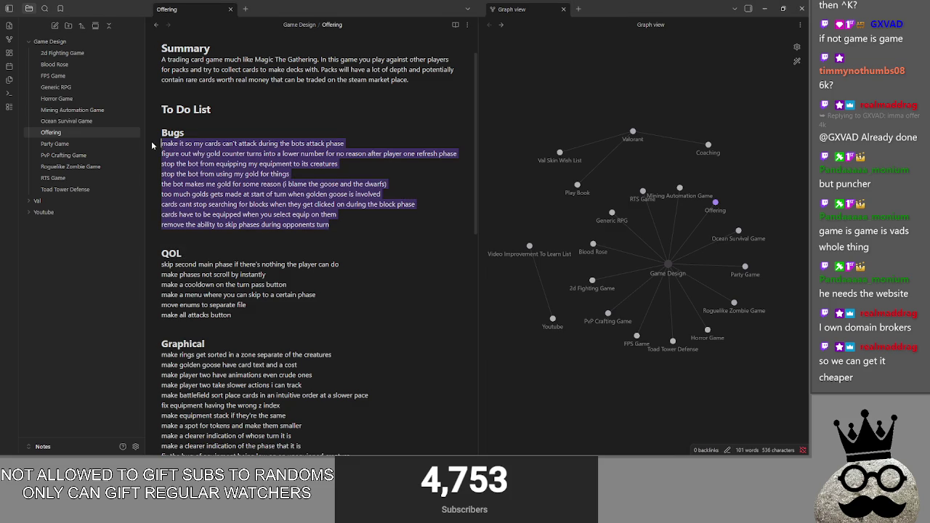
pyautogui.click(349, 226)
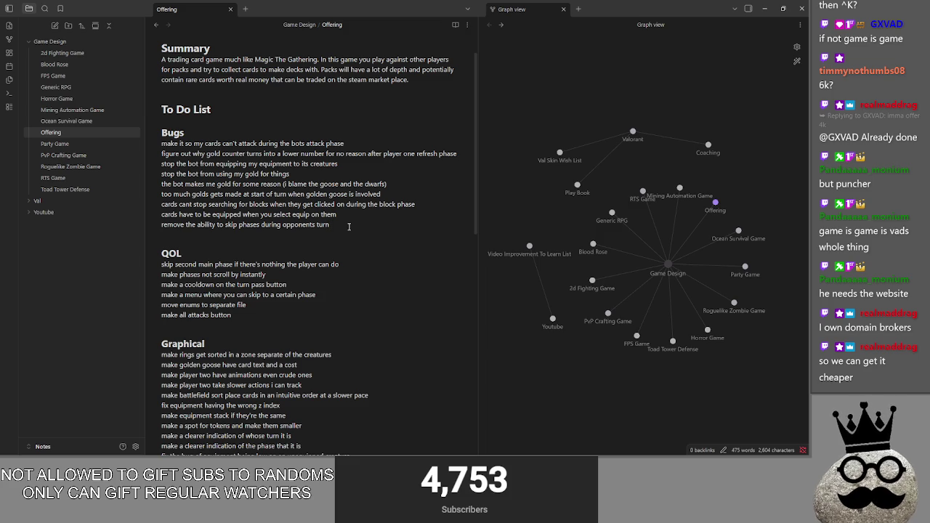
pyautogui.moveTo(162, 143); pyautogui.dragTo(344, 143)
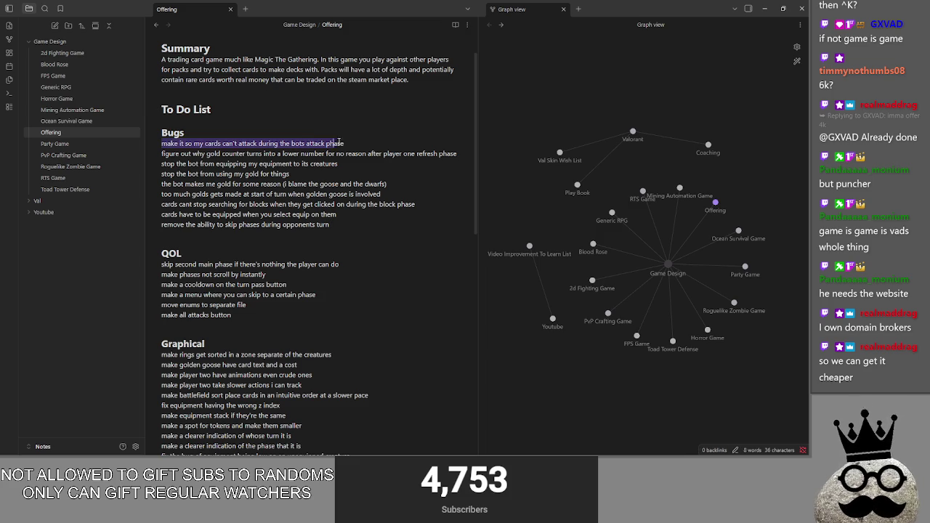
pyautogui.click(344, 143)
pyautogui.hotkey('alt', 'Tab')
pyautogui.hotkey('alt', 'Tab')
pyautogui.hotkey('alt', 'Tab')
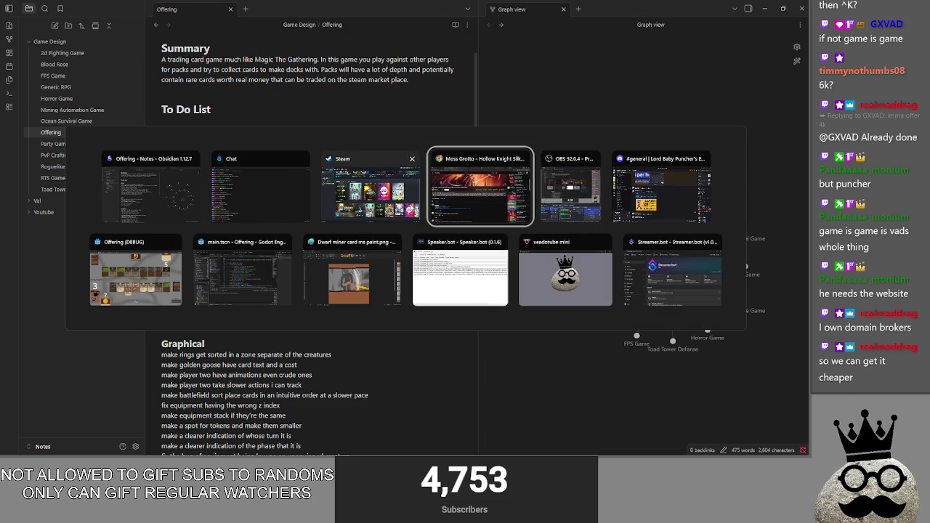
# - Switch to the running Offering game and take player two through main and attack phases
pyautogui.hotkey('alt', 'Tab')
pyautogui.hotkey('alt', 'Tab')
pyautogui.hotkey('alt', 'Tab')
pyautogui.hotkey('alt', 'Tab')
pyautogui.hotkey('alt', 'Tab')
pyautogui.press('Escape')
pyautogui.hotkey('alt', 'Tab')
pyautogui.click(225, 282)
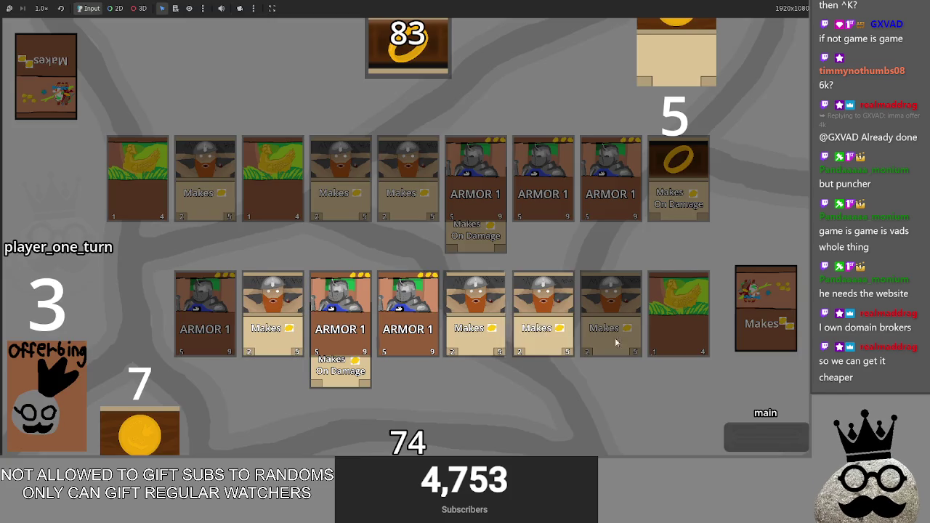
pyautogui.click(752, 434)
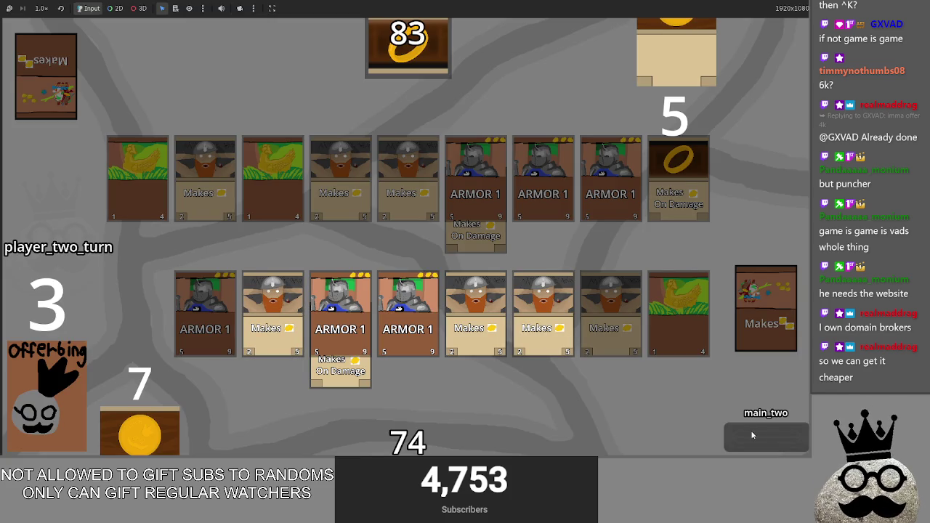
pyautogui.click(750, 430)
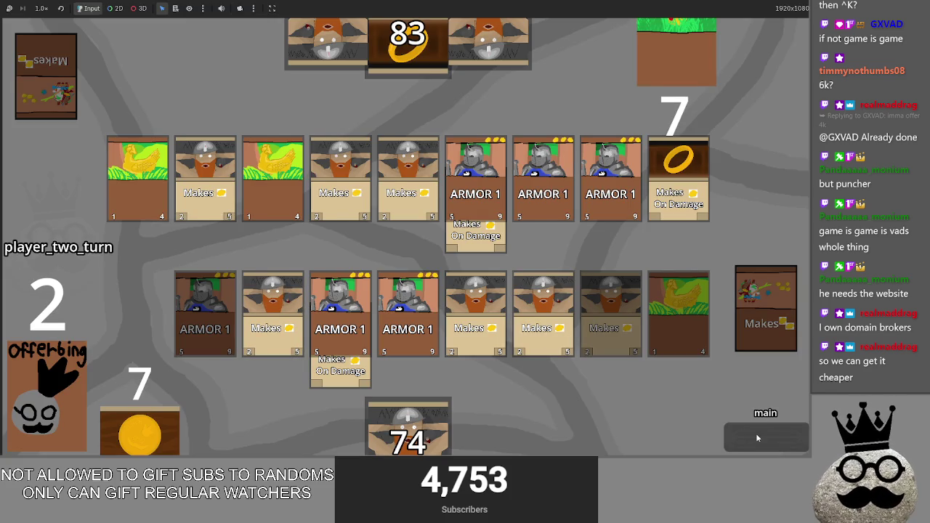
pyautogui.click(756, 436)
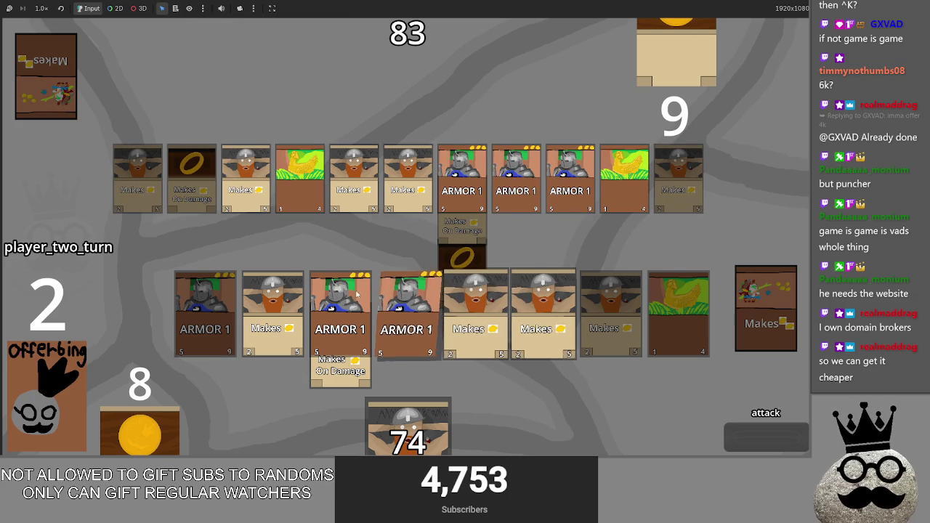
pyautogui.click(745, 440)
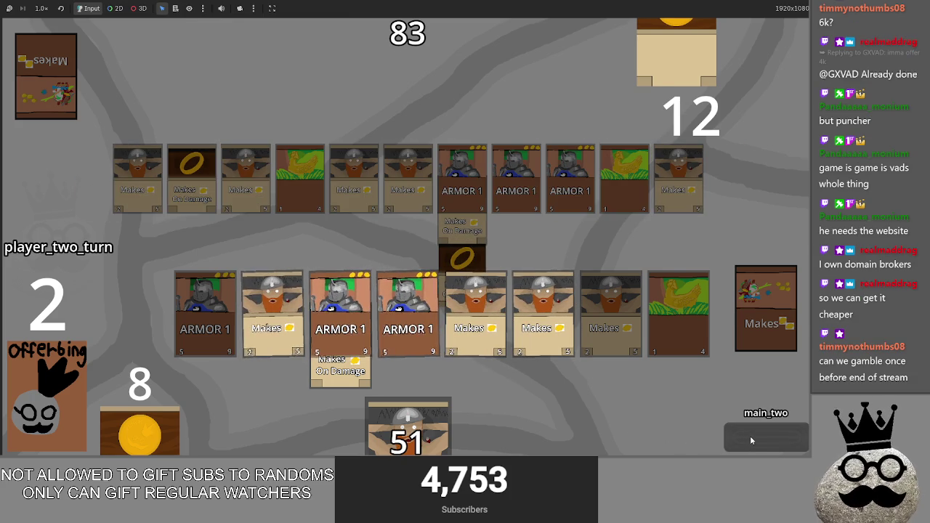
# - End player two's turn, resolve player one's attack, and stop the game with F8
pyautogui.click(751, 440)
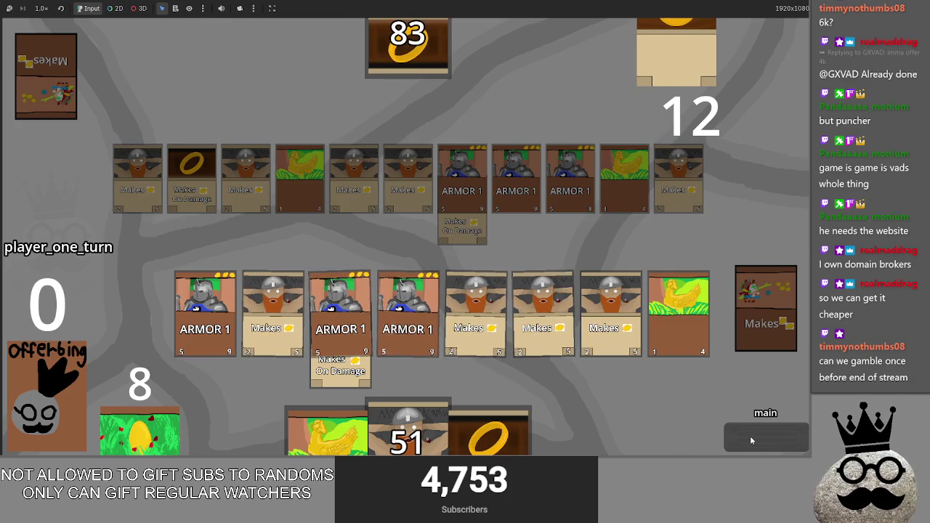
pyautogui.click(751, 440)
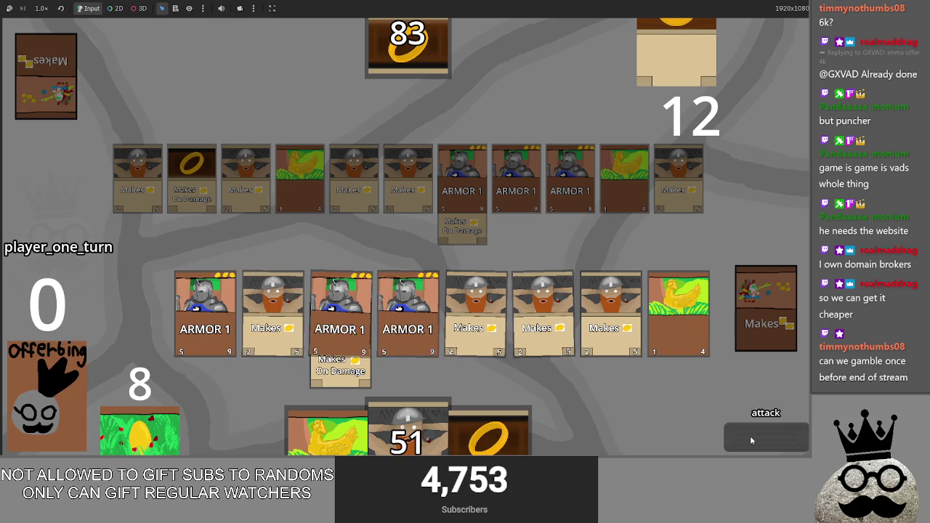
pyautogui.click(751, 440)
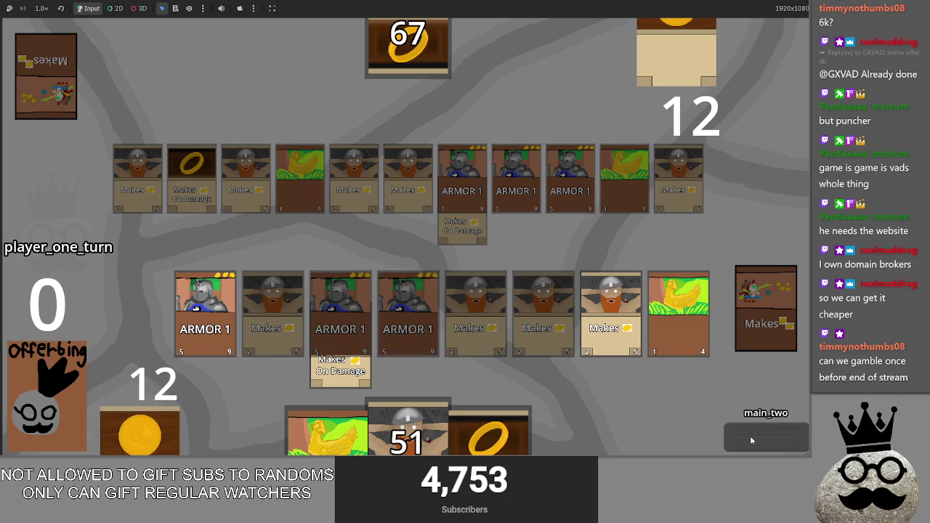
pyautogui.press('F8')
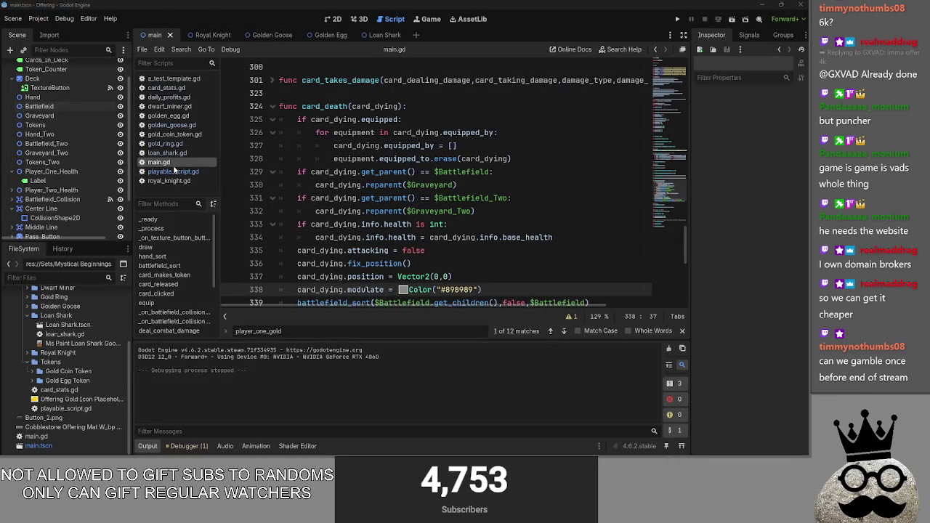
# - Open playable_script.gd and scroll through its code
pyautogui.click(174, 172)
pyautogui.scroll(-2, 413, 217)
pyautogui.scroll(2, 413, 217)
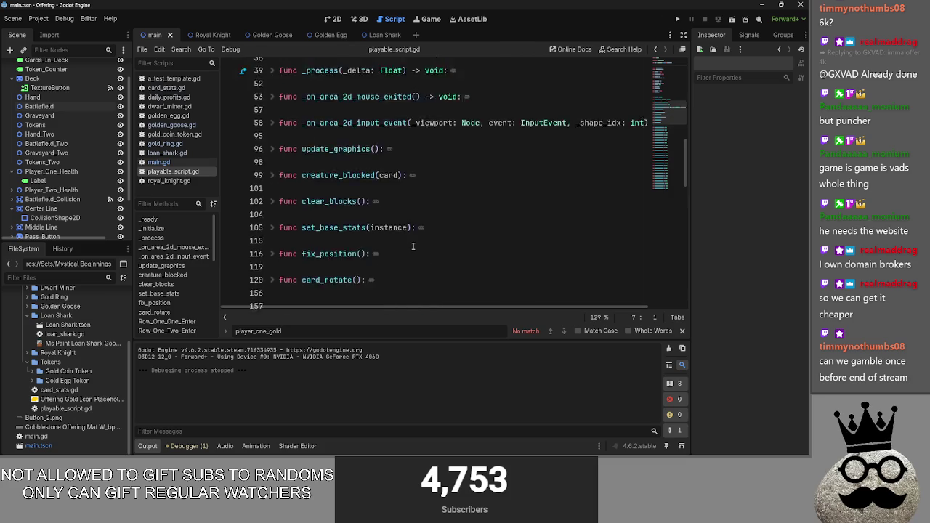
pyautogui.scroll(-10, 412, 217)
pyautogui.scroll(3, 413, 225)
pyautogui.scroll(10, 413, 246)
pyautogui.scroll(5, 413, 246)
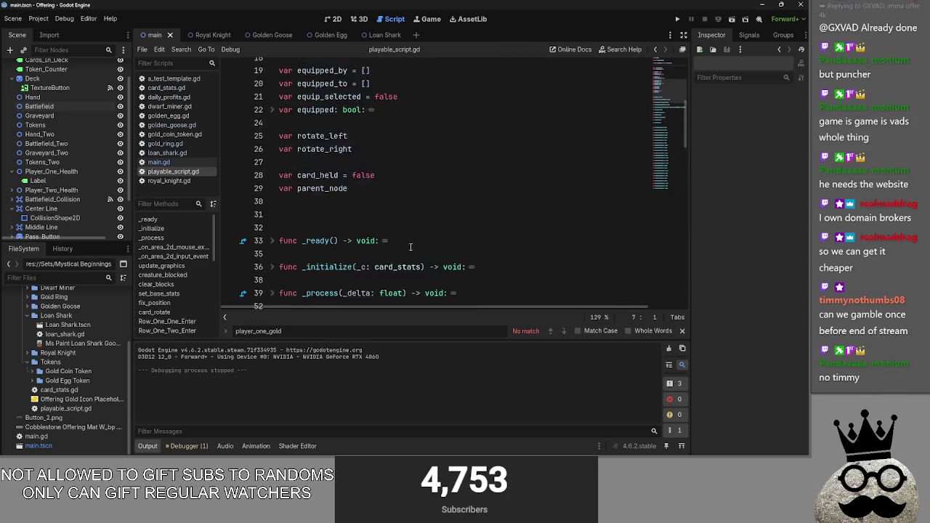
pyautogui.scroll(-10, 276, 153)
pyautogui.scroll(1, 276, 153)
# - Unfold _on_area_2d_input_event and examine the attack-phase condition on line 64
pyautogui.click(273, 106)
pyautogui.scroll(-3, 435, 218)
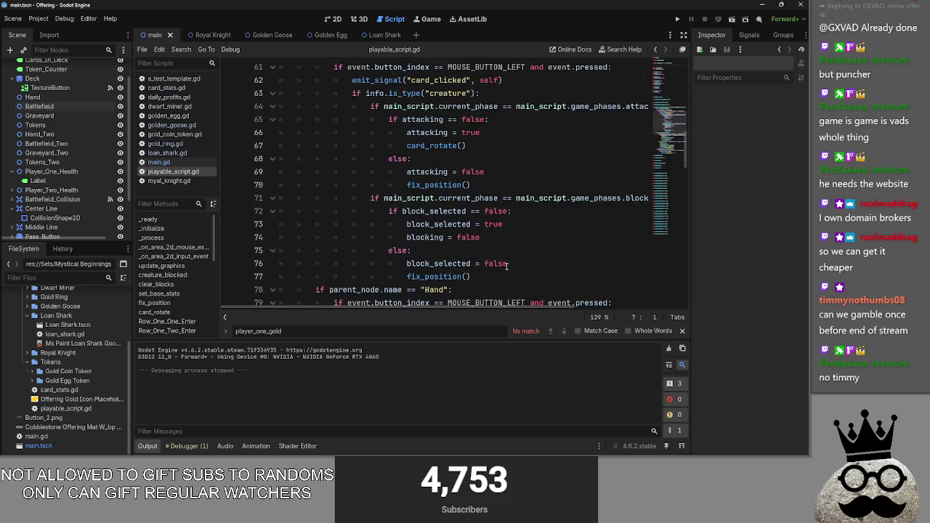
pyautogui.scroll(-3, 501, 286)
pyautogui.scroll(-1, 461, 307)
pyautogui.scroll(-3, 436, 308)
pyautogui.scroll(-1, 407, 309)
pyautogui.scroll(1, 411, 310)
pyautogui.scroll(4, 422, 312)
pyautogui.scroll(2, 432, 315)
pyautogui.scroll(2, 443, 319)
pyautogui.moveTo(472, 306); pyautogui.dragTo(600, 307)
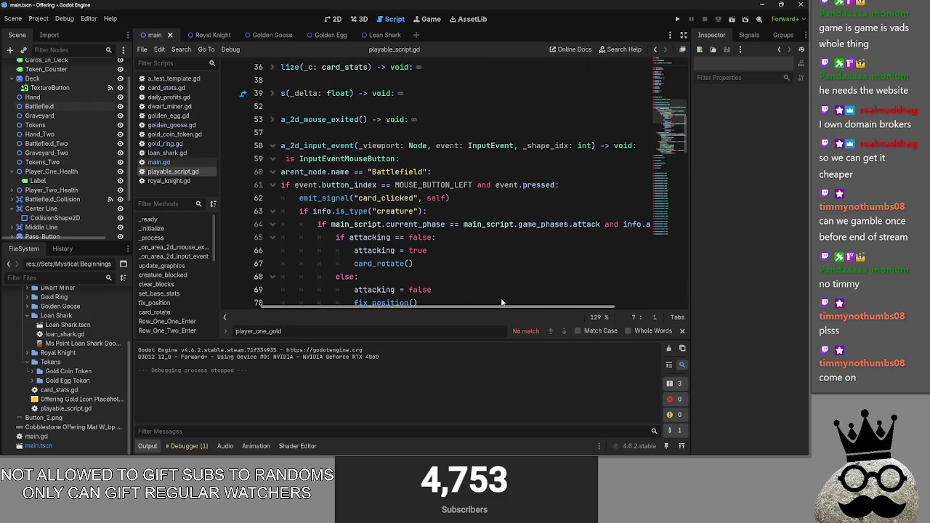
pyautogui.moveTo(600, 307); pyautogui.dragTo(464, 277)
pyautogui.click(465, 223)
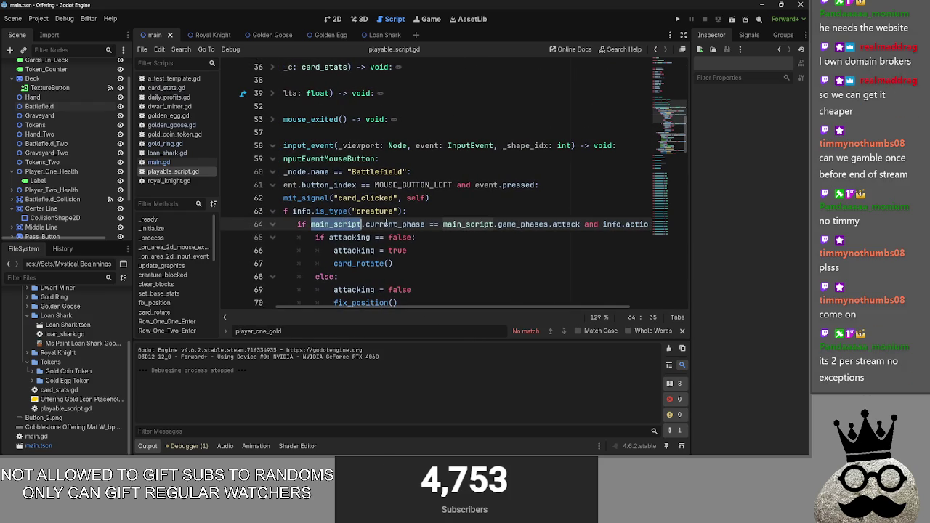
# - Inspect the block check on line 71, including main_script and info.actions
pyautogui.scroll(-4, 470, 272)
pyautogui.moveTo(492, 306)
pyautogui.mouseDown()
pyautogui.moveTo(547, 305)
pyautogui.moveTo(483, 305)
pyautogui.moveTo(492, 306)
pyautogui.mouseUp()
pyautogui.scroll(1, 480, 270)
pyautogui.scroll(-1, 480, 270)
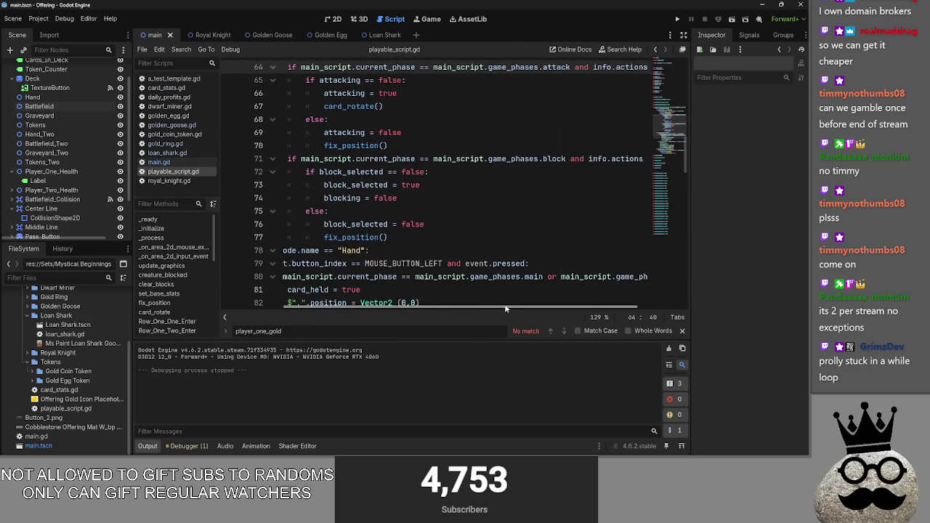
pyautogui.scroll(1, 491, 307)
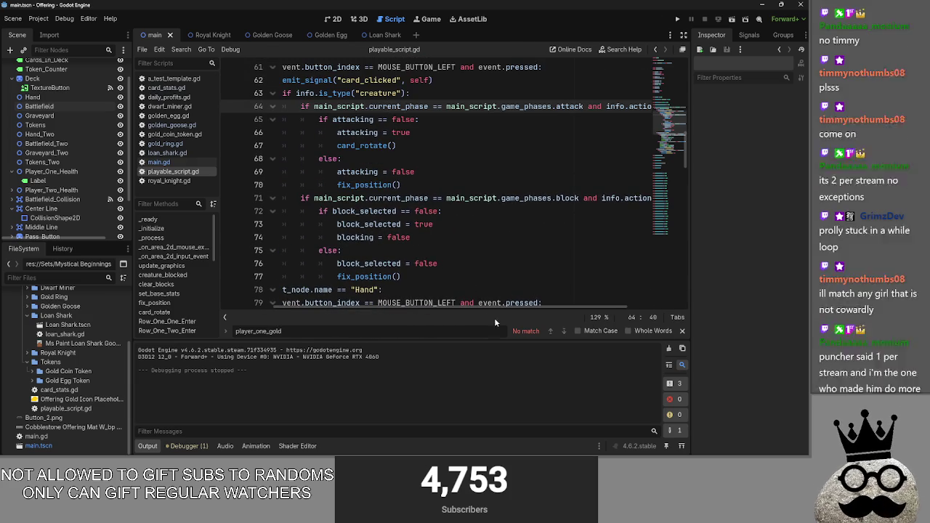
pyautogui.moveTo(502, 307); pyautogui.dragTo(546, 309)
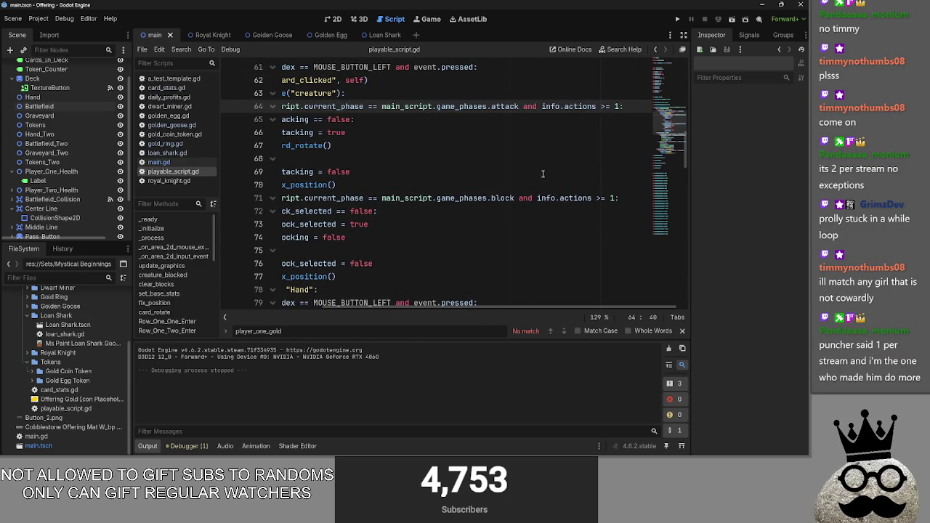
pyautogui.click(535, 199)
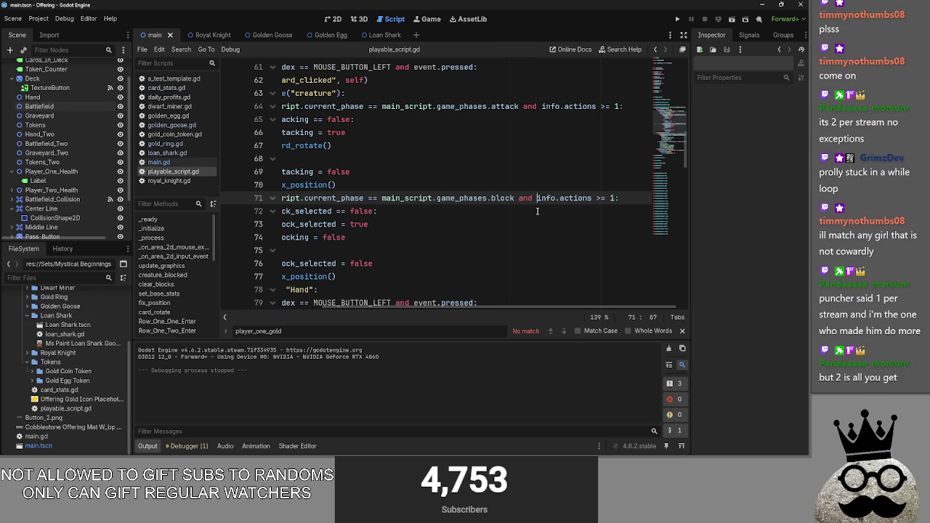
pyautogui.hscroll(-3, 462, 303)
pyautogui.click(419, 199)
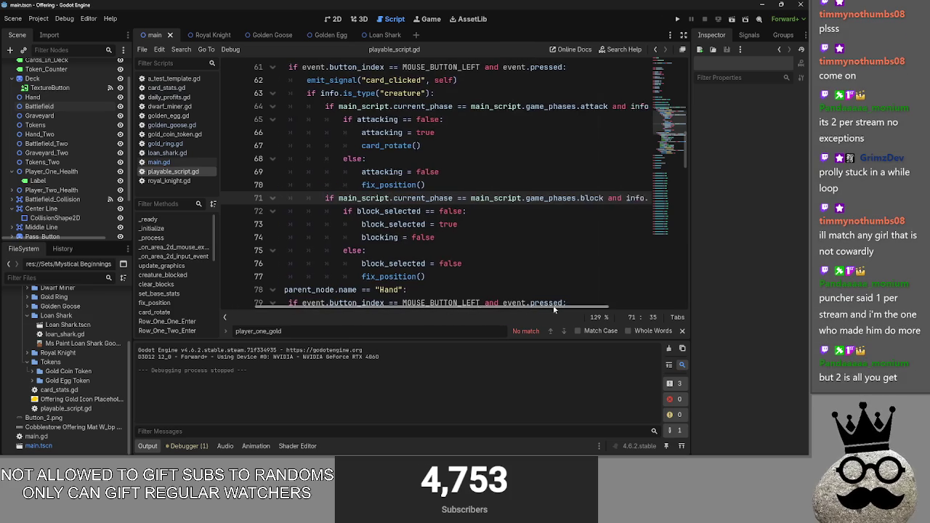
pyautogui.moveTo(500, 305); pyautogui.dragTo(577, 306)
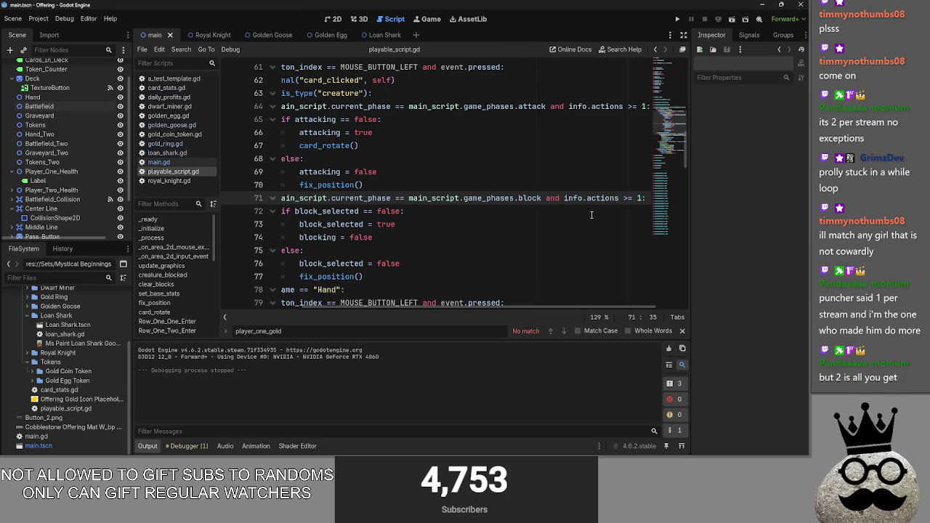
pyautogui.click(562, 199)
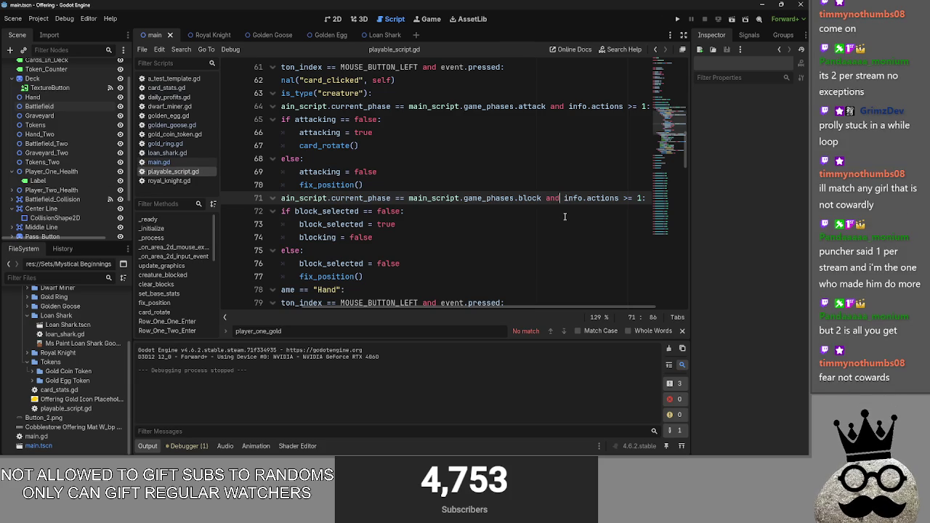
pyautogui.moveTo(446, 307); pyautogui.dragTo(348, 308)
# - Review the code around line 65 and run the project to test the game
pyautogui.scroll(3, 379, 227)
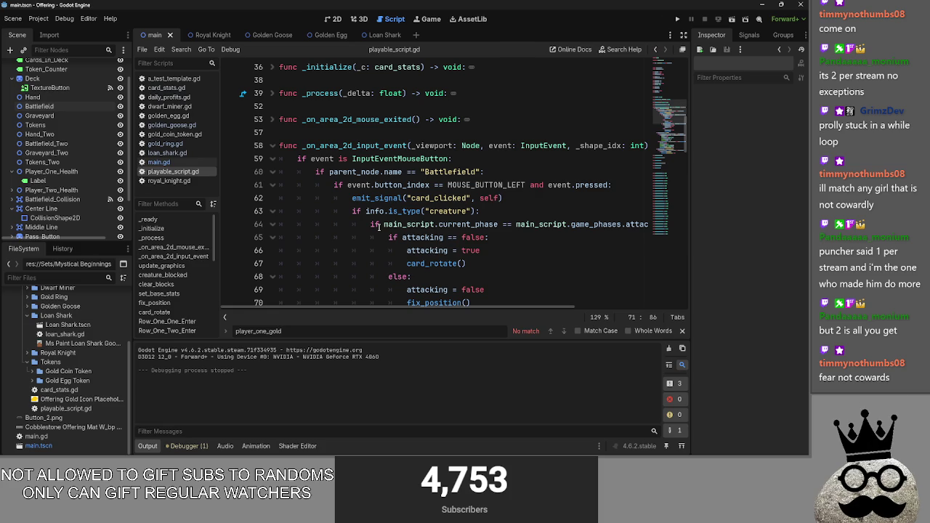
pyautogui.scroll(-2, 378, 226)
pyautogui.scroll(-4, 379, 227)
pyautogui.scroll(4, 379, 227)
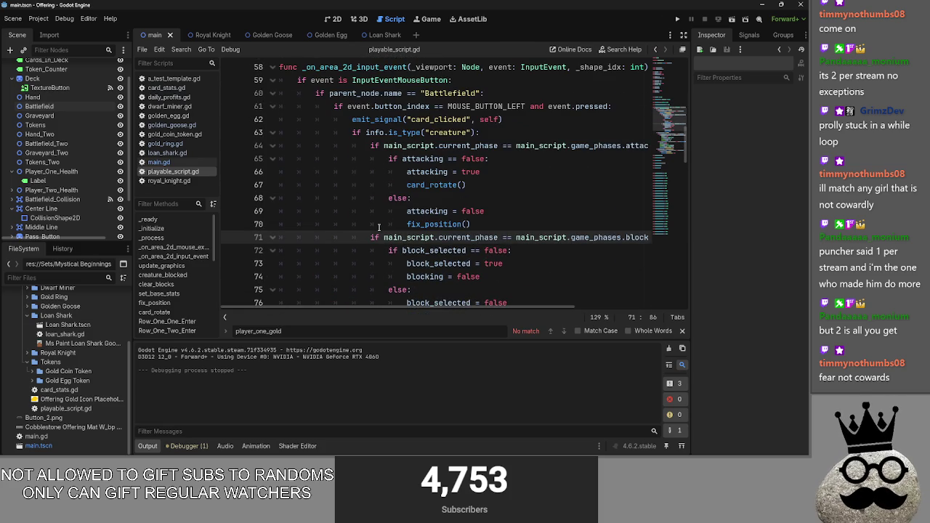
pyautogui.scroll(-4, 378, 227)
pyautogui.scroll(-2, 379, 226)
pyautogui.scroll(4, 378, 227)
pyautogui.scroll(2, 378, 226)
pyautogui.scroll(1, 379, 226)
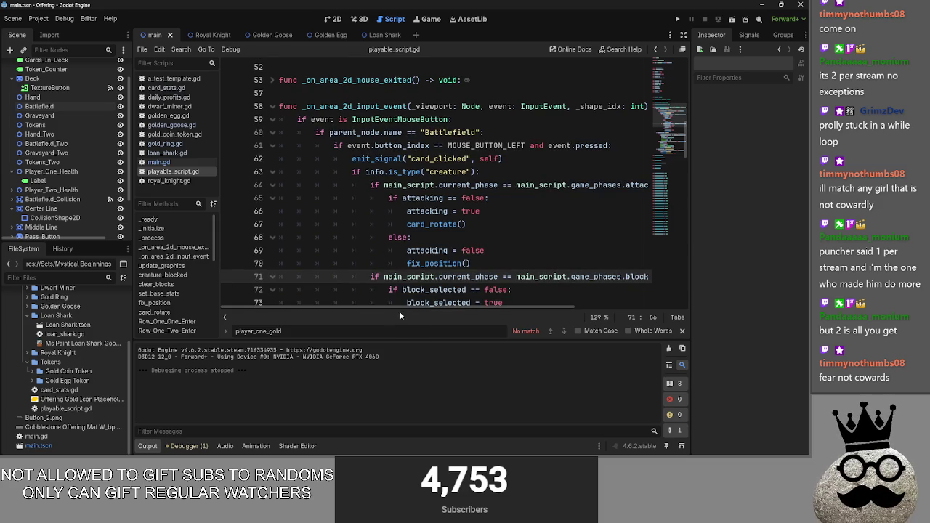
pyautogui.moveTo(411, 307); pyautogui.dragTo(538, 318)
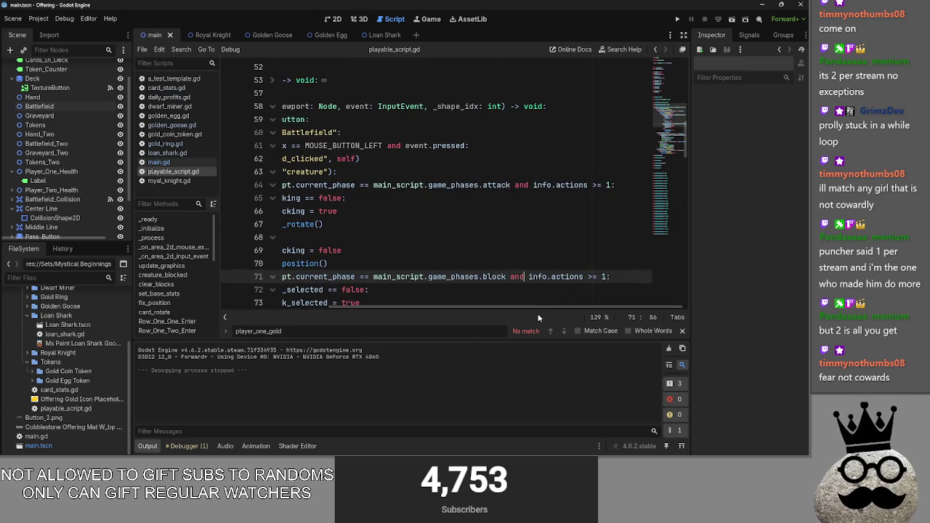
pyautogui.click(448, 198)
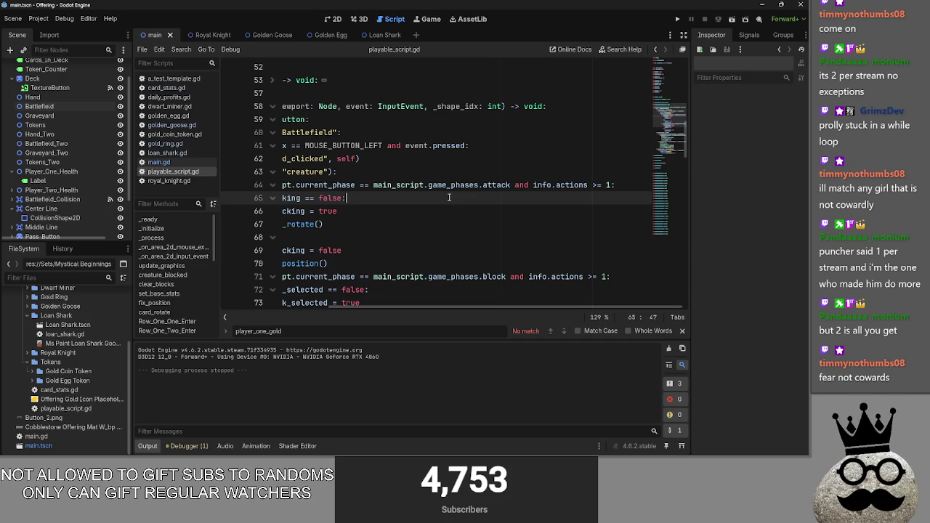
pyautogui.click(677, 19)
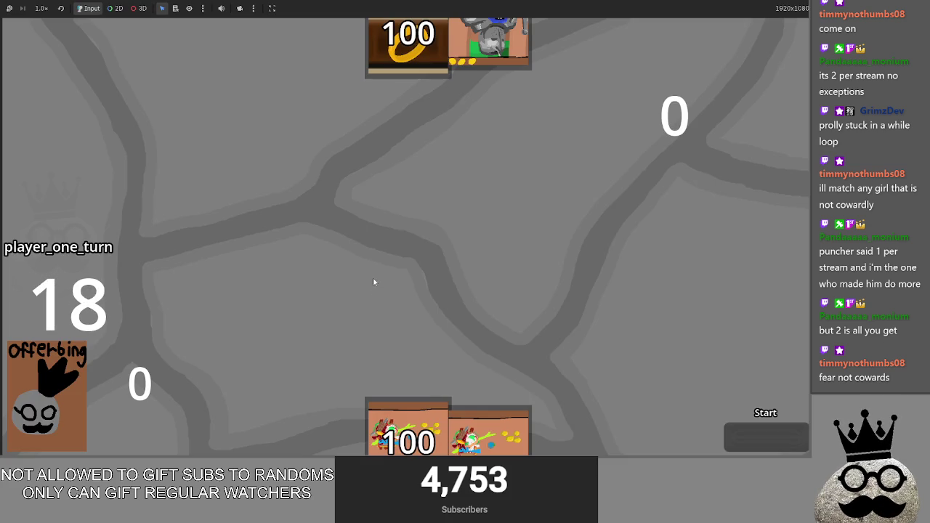
# - Close the test game, return to the script editor, and bring up main.gd
pyautogui.hotkey('alt', 'F4')
pyautogui.hotkey('alt', 'Tab')
pyautogui.press('Tab')
pyautogui.press('Tab')
pyautogui.press('Tab')
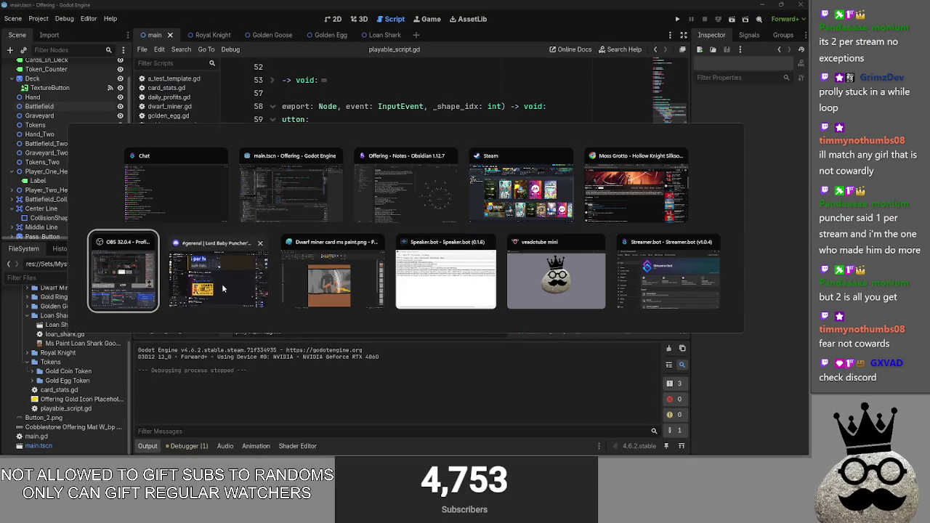
pyautogui.press('Escape')
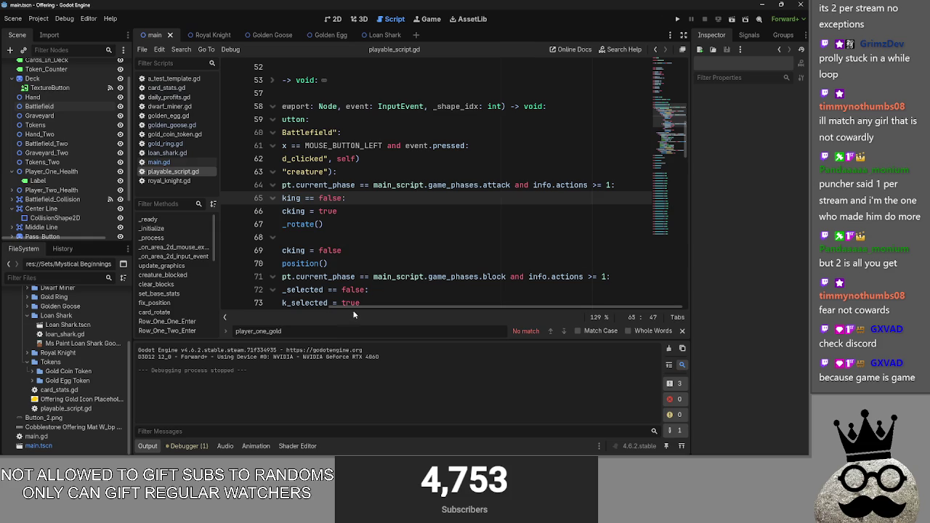
pyautogui.click(164, 162)
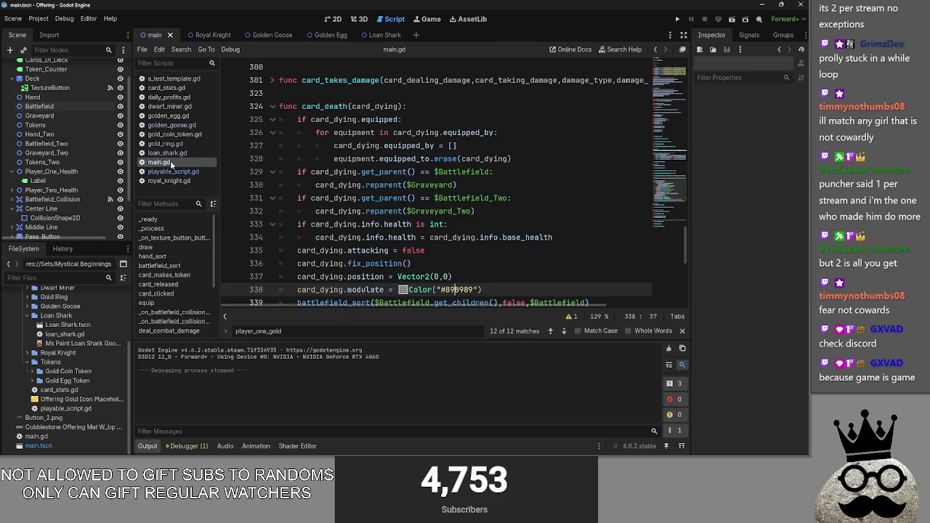
# - Append 'and main_script.current_turn == main_script.players_turn.one' to the attack check on line 64
pyautogui.click(514, 184)
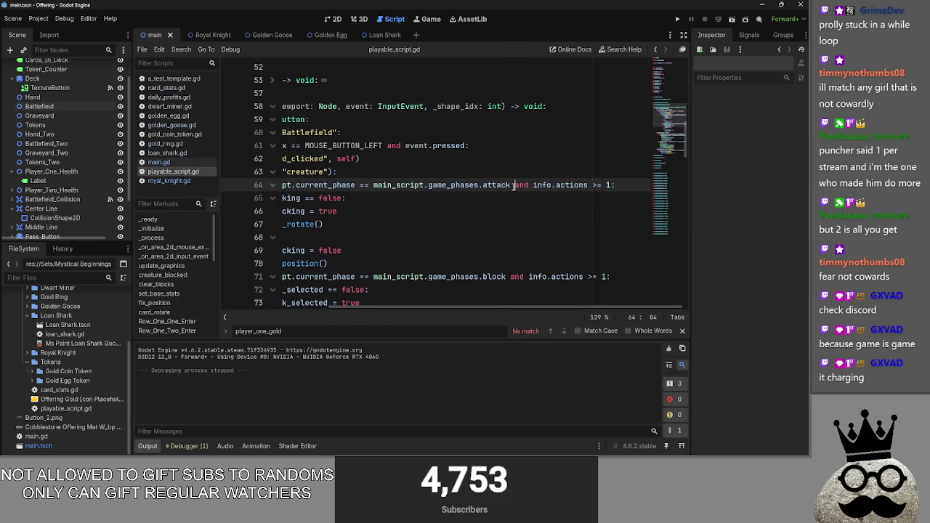
pyautogui.write('and curre')
pyautogui.press('BackSpace')
pyautogui.press('BackSpace')
pyautogui.press('BackSpace')
pyautogui.press('BackSpace')
pyautogui.press('BackSpace')
pyautogui.write('main')
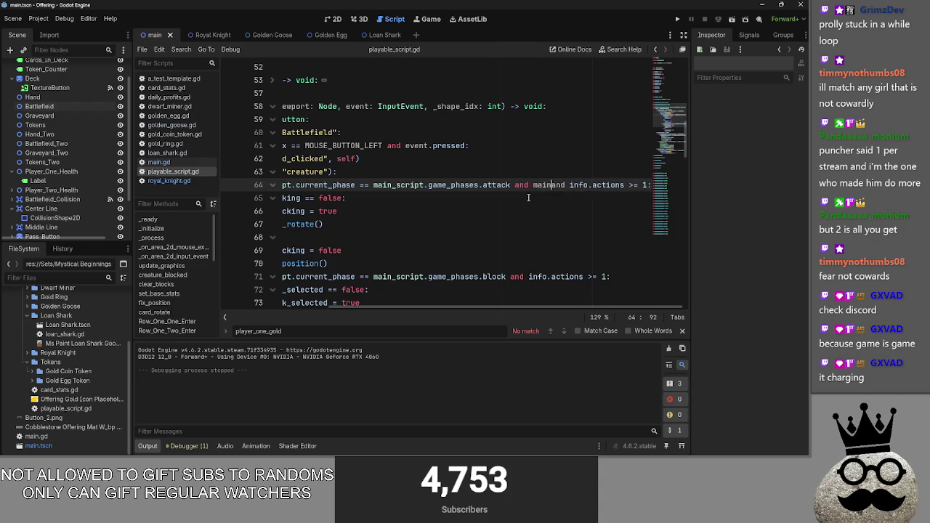
pyautogui.write('_script.')
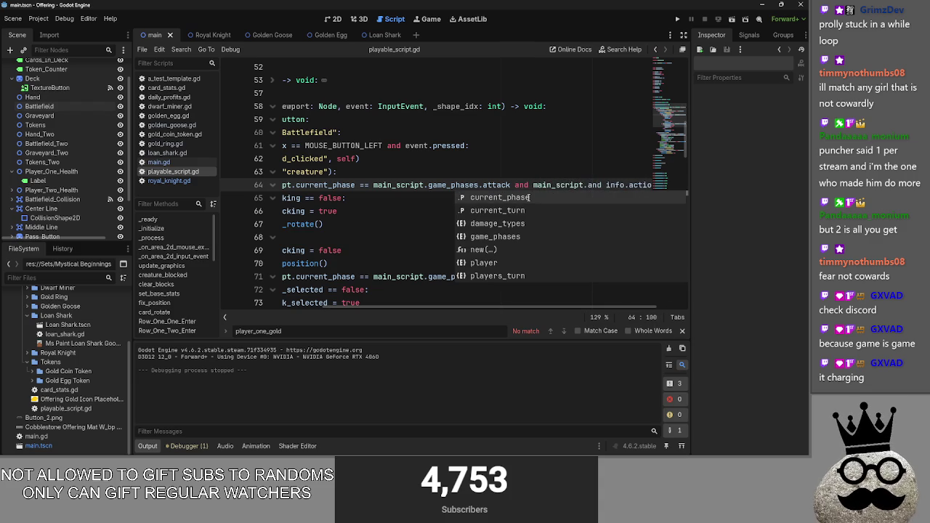
pyautogui.write('g')
pyautogui.press('BackSpace')
pyautogui.write('curren')
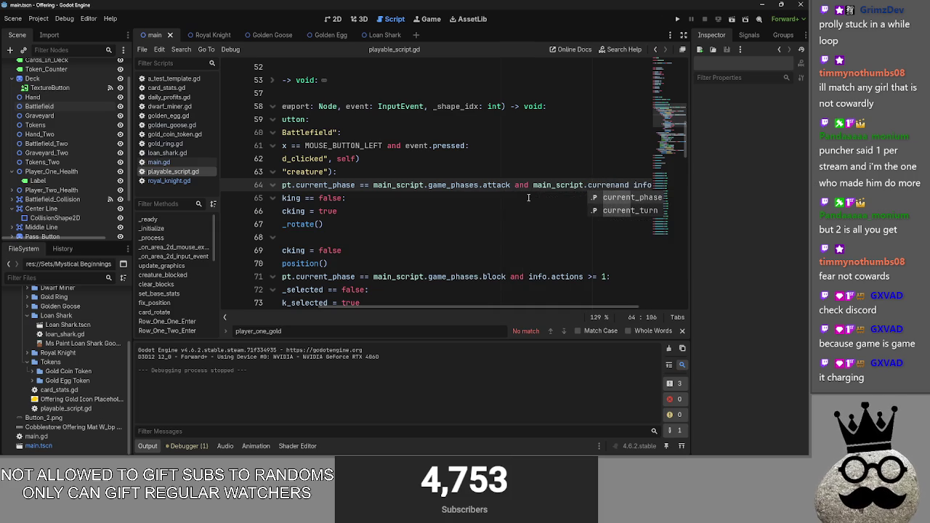
pyautogui.write('t_turn == t')
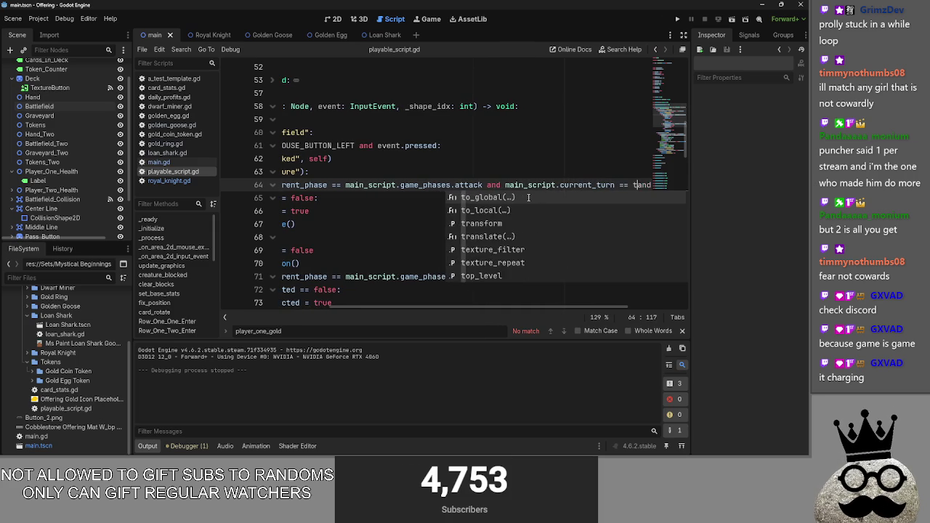
pyautogui.write('urn')
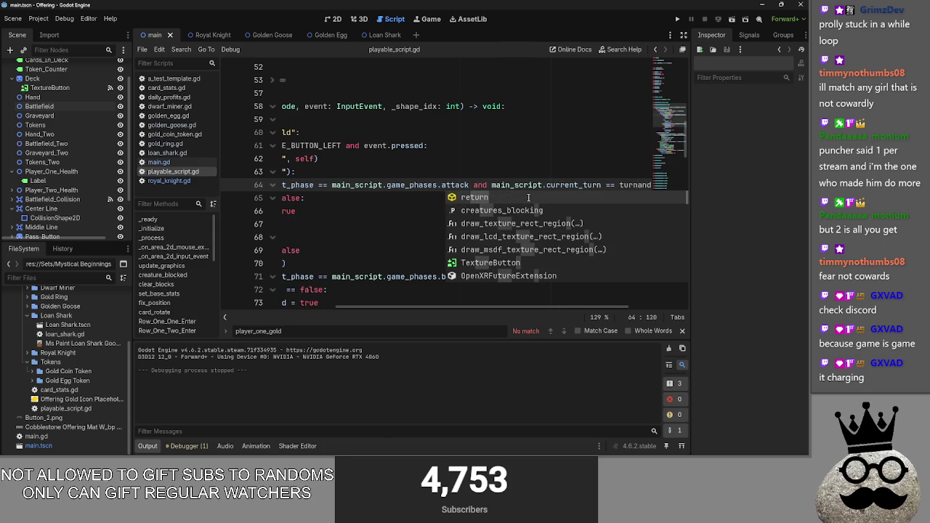
pyautogui.press('BackSpace')
pyautogui.press('BackSpace')
pyautogui.press('BackSpace')
pyautogui.press('BackSpace')
pyautogui.write('main')
pyautogui.press('Return')
pyautogui.write('.turn')
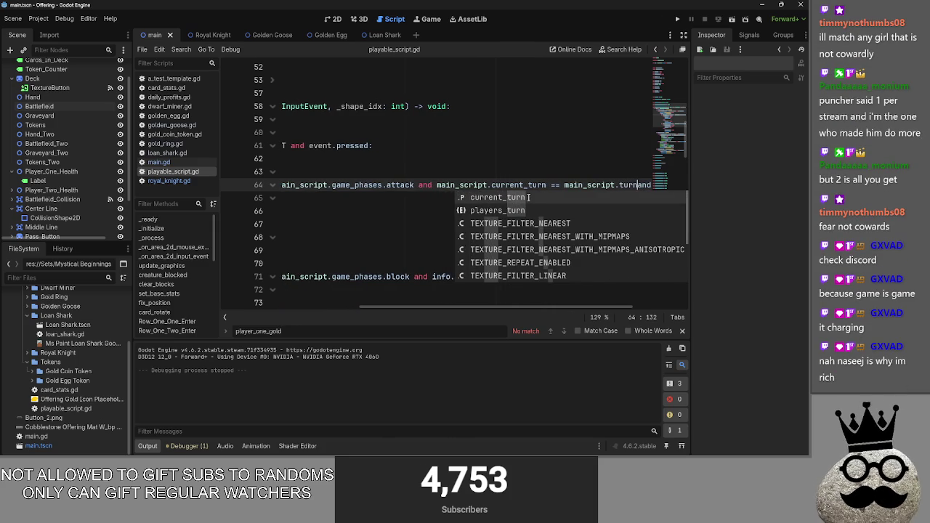
pyautogui.press('Down')
pyautogui.press('Return')
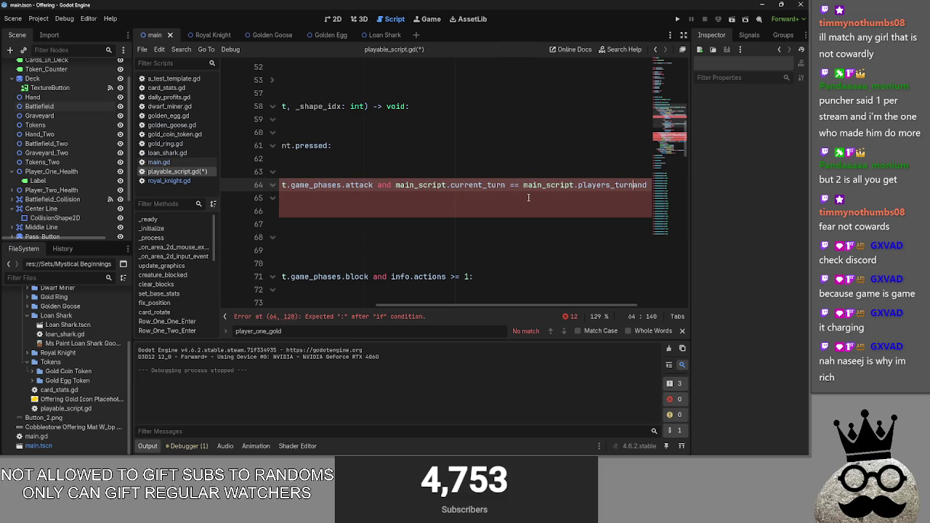
pyautogui.write('.')
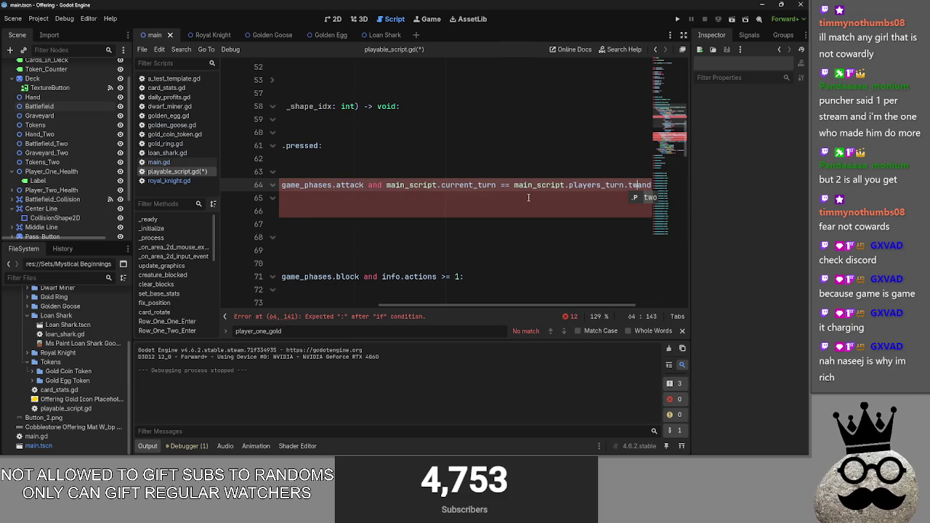
pyautogui.write('one')
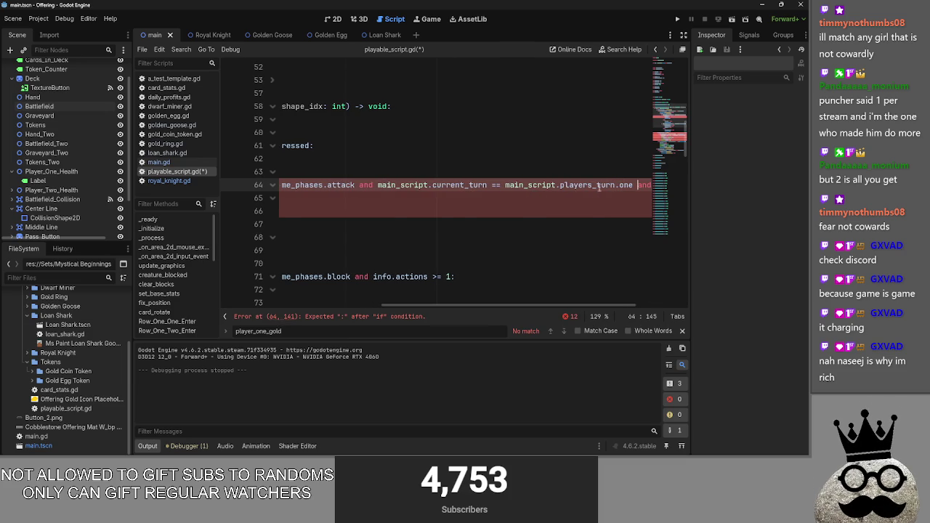
# - Copy that turn condition and paste it into the block check on line 71
pyautogui.moveTo(633, 187); pyautogui.dragTo(629, 185)
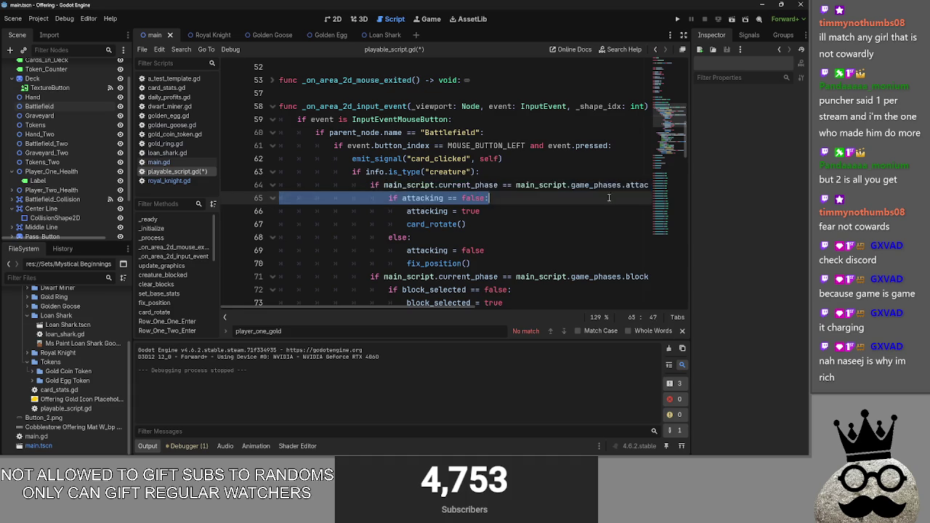
pyautogui.hscroll(3, 629, 185)
pyautogui.hotkey('shift', 'Right')
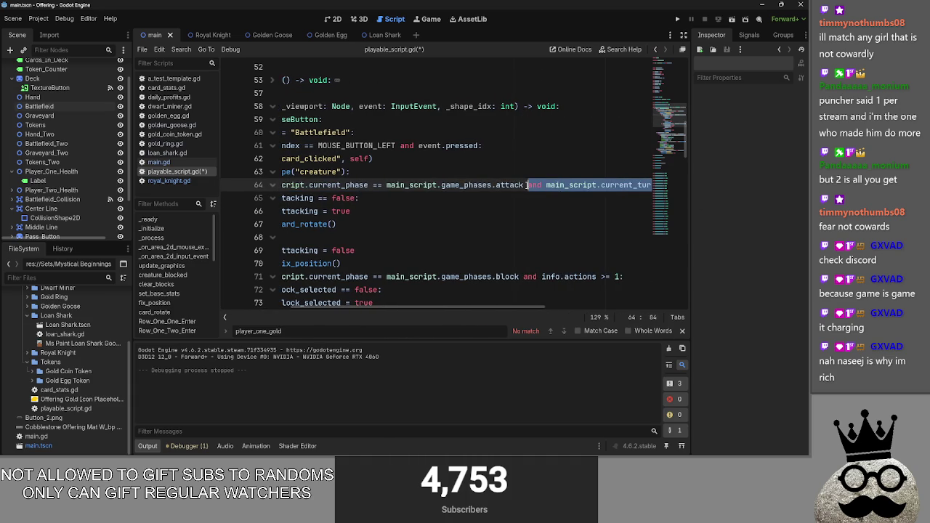
pyautogui.hotkey('ctrl', 'c')
pyautogui.click(524, 277)
pyautogui.hotkey('ctrl', 'v')
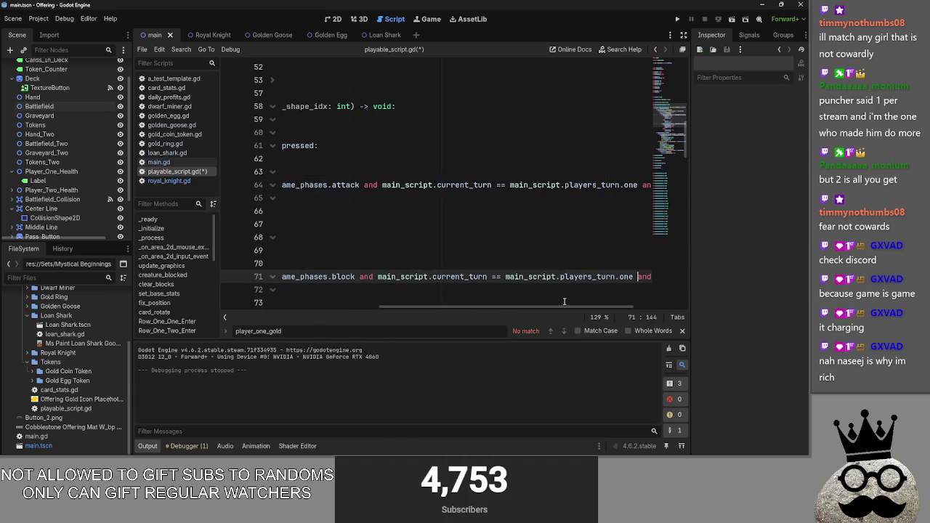
pyautogui.moveTo(543, 307); pyautogui.dragTo(520, 308)
pyautogui.hotkey('alt', 'Tab')
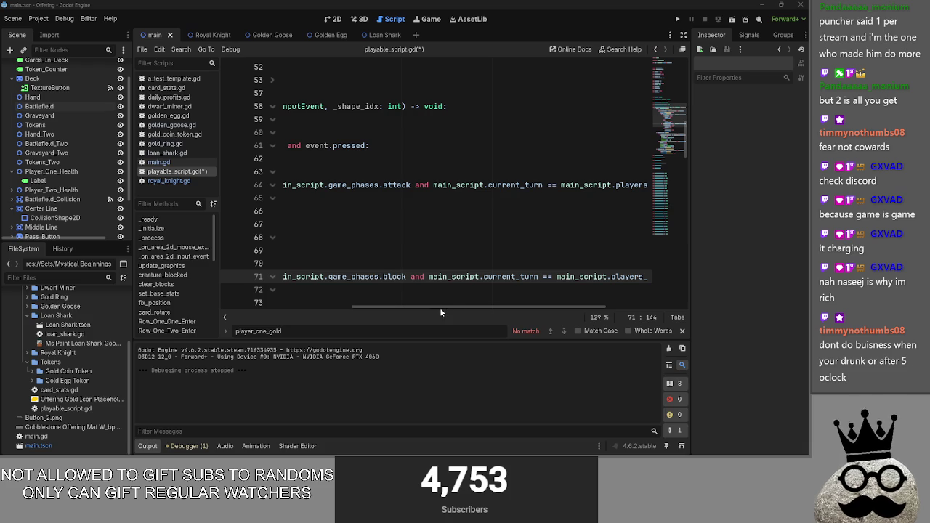
# - Change line 71's condition to players_turn.two and launch the game
pyautogui.moveTo(441, 311)
pyautogui.mouseDown()
pyautogui.moveTo(376, 313)
pyautogui.moveTo(506, 309)
pyautogui.mouseUp()
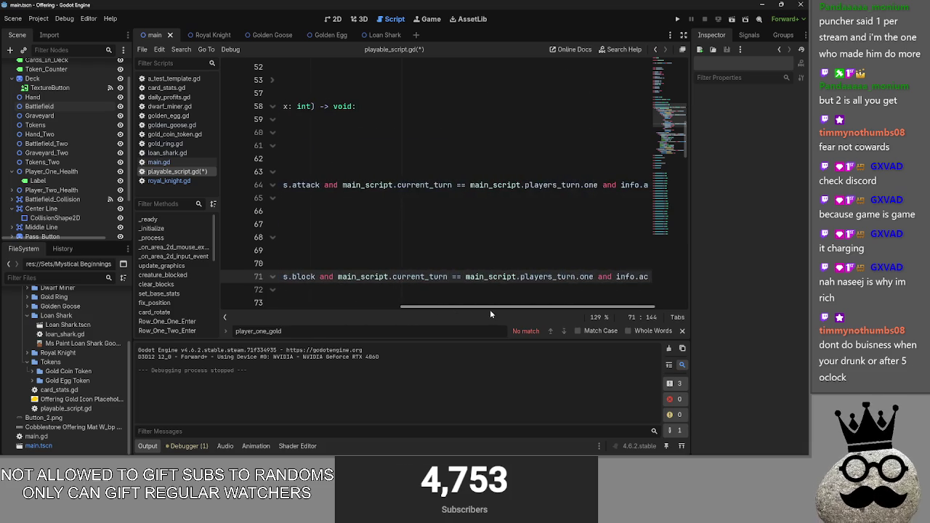
pyautogui.moveTo(562, 276); pyautogui.dragTo(554, 277)
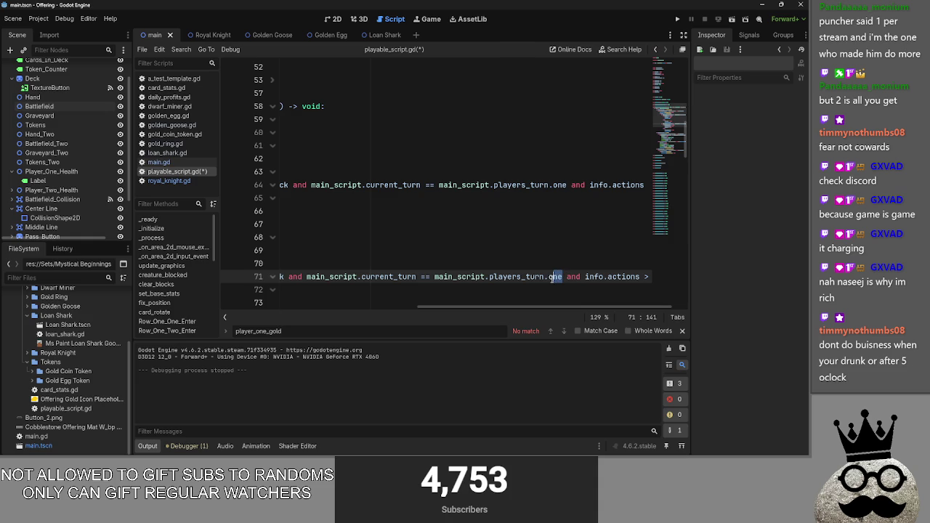
pyautogui.doubleClick(557, 277)
pyautogui.write('tw')
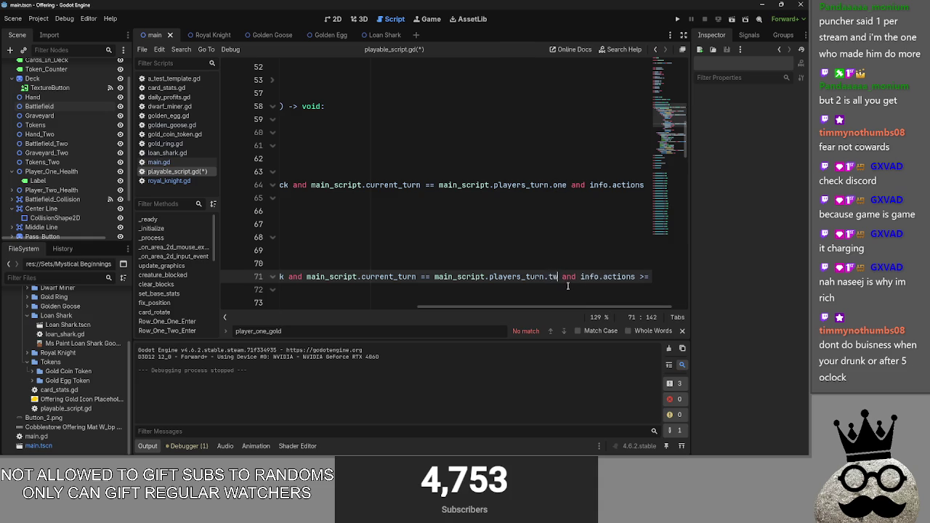
pyautogui.press('Return')
pyautogui.click(677, 19)
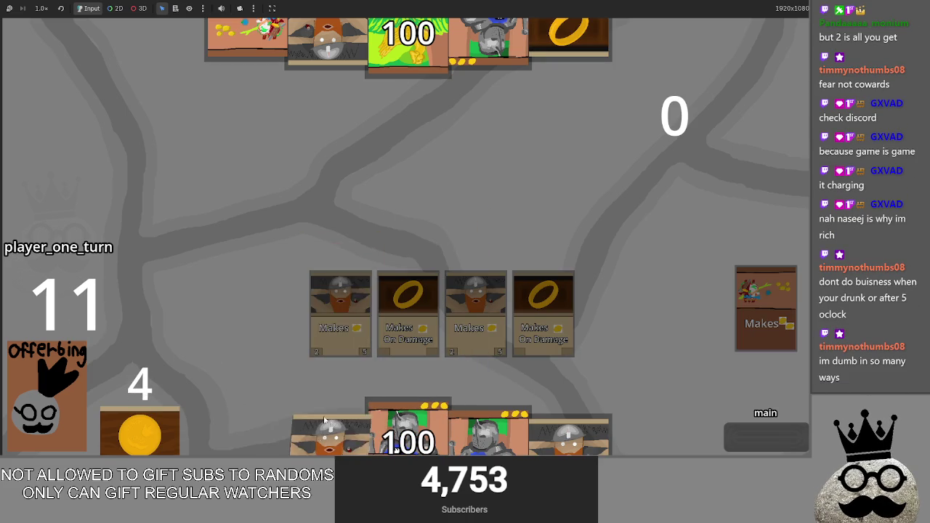
# - Advance both players through main, attack and block phases until health drops to 96, then return to the editor
pyautogui.click(747, 440)
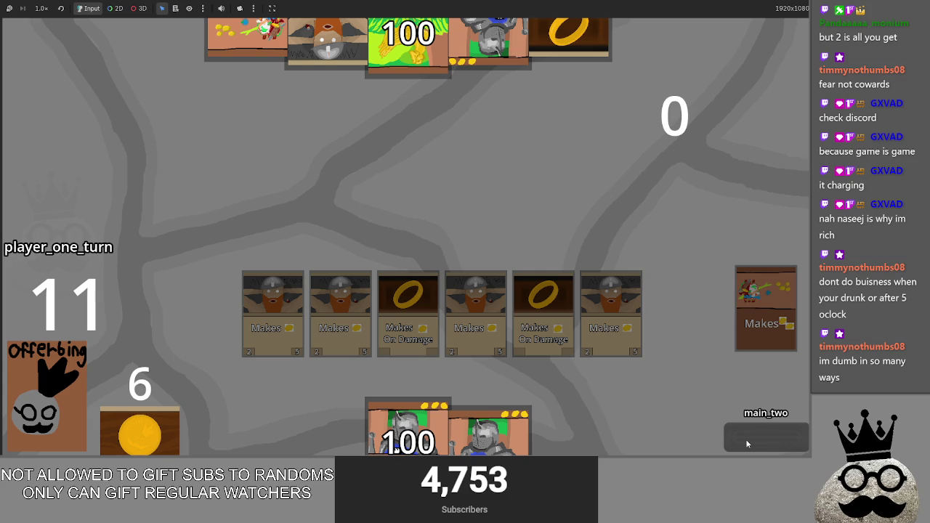
pyautogui.click(745, 439)
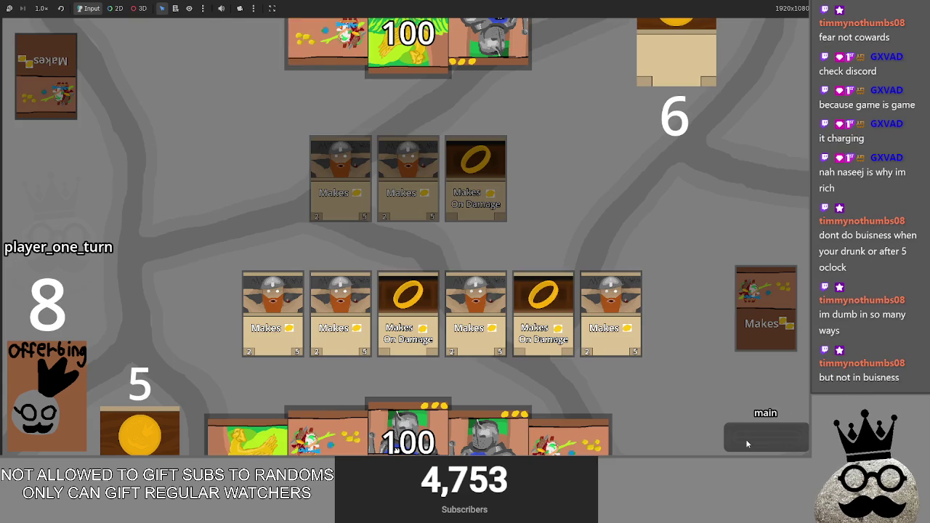
pyautogui.click(745, 439)
pyautogui.click(745, 439)
pyautogui.click(746, 438)
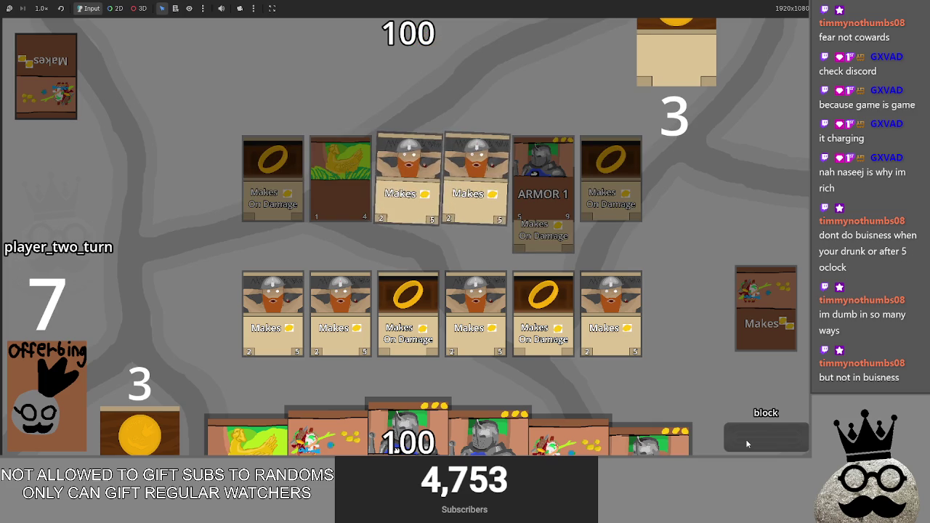
pyautogui.click(746, 439)
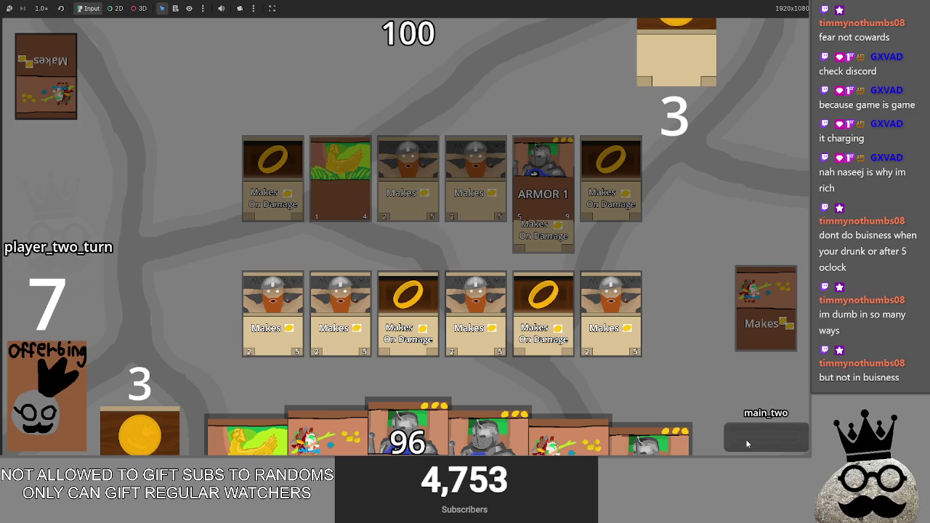
pyautogui.click(745, 439)
pyautogui.hotkey('alt', 'Tab')
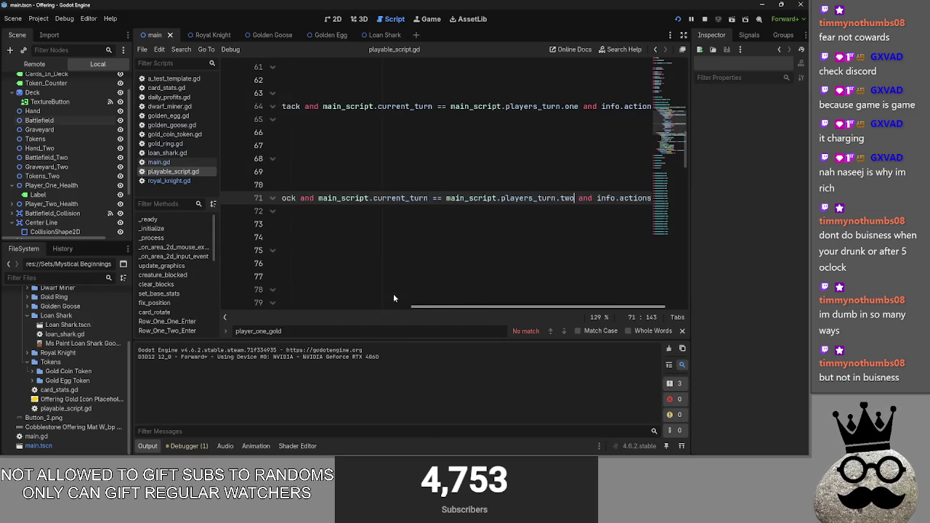
# - Glance at loan_shark.gd, then in main.gd fold card_death and expand the Passbutton function
pyautogui.click(167, 152)
pyautogui.scroll(-1, 291, 153)
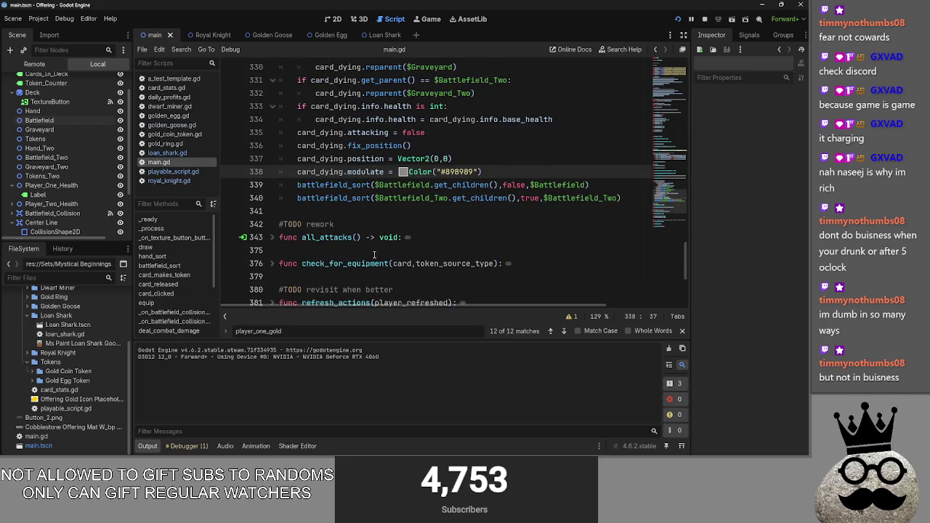
pyautogui.scroll(3, 290, 153)
pyautogui.click(278, 146)
pyautogui.scroll(-3, 278, 148)
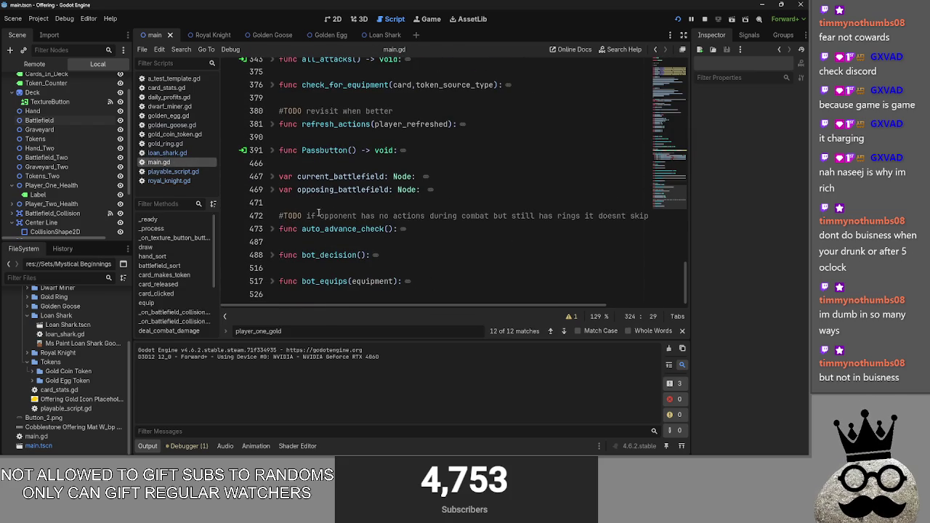
pyautogui.click(273, 151)
pyautogui.scroll(-1, 291, 182)
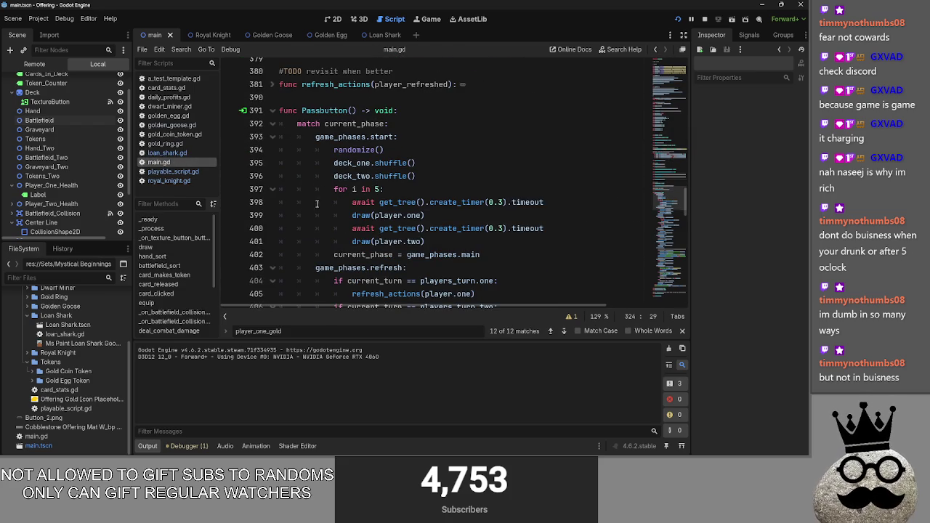
pyautogui.scroll(-2, 378, 232)
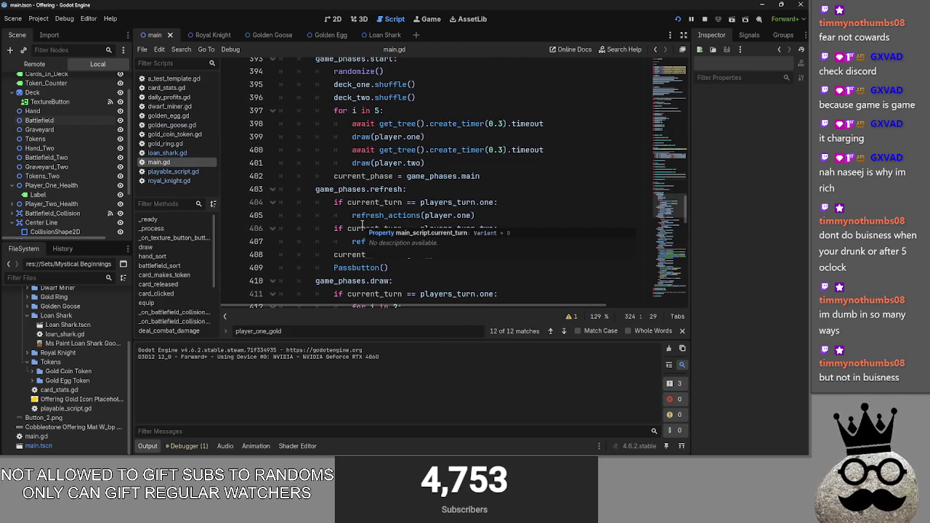
# - Fold the start, refresh, draw and main phase branches inside Passbutton
pyautogui.click(503, 250)
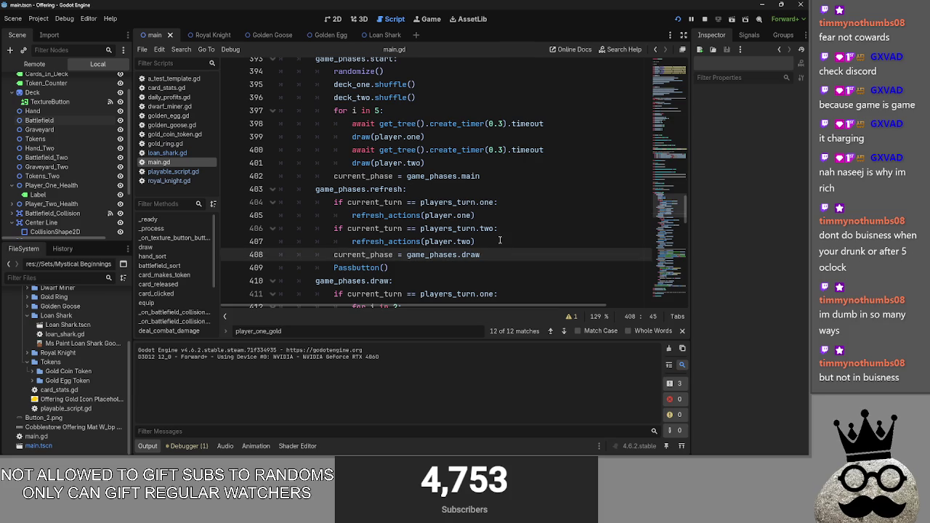
pyautogui.scroll(3, 325, 180)
pyautogui.click(274, 176)
pyautogui.click(274, 202)
# - Collapse the attack, block, damage, main_two and end_turn phase branches
pyautogui.scroll(-1, 278, 215)
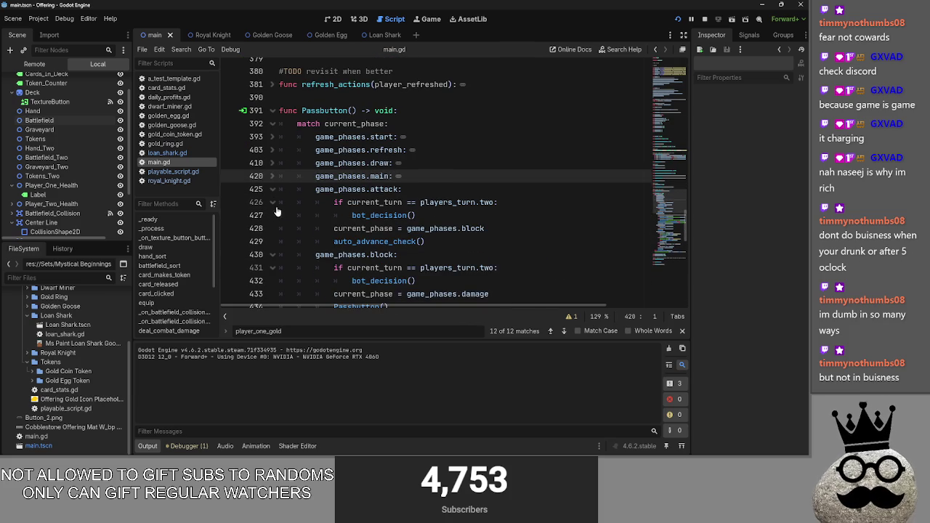
pyautogui.click(393, 215)
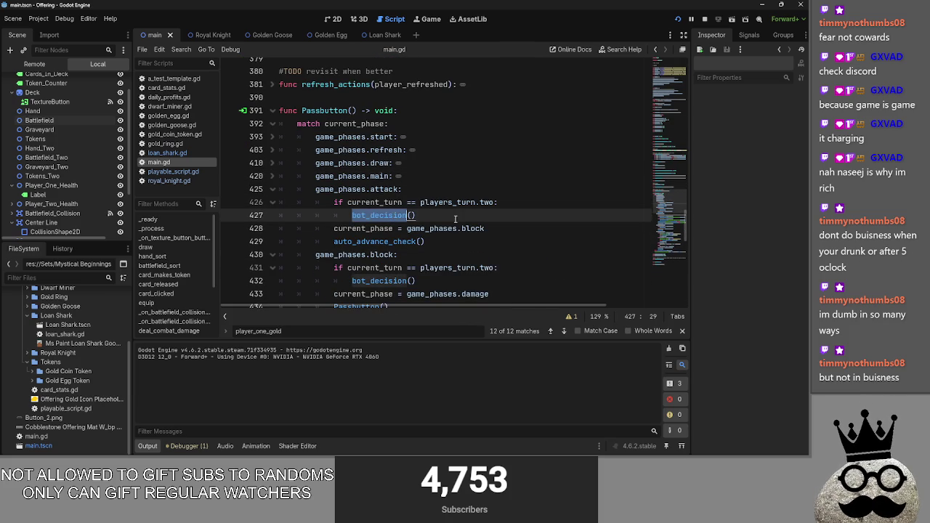
pyautogui.click(454, 241)
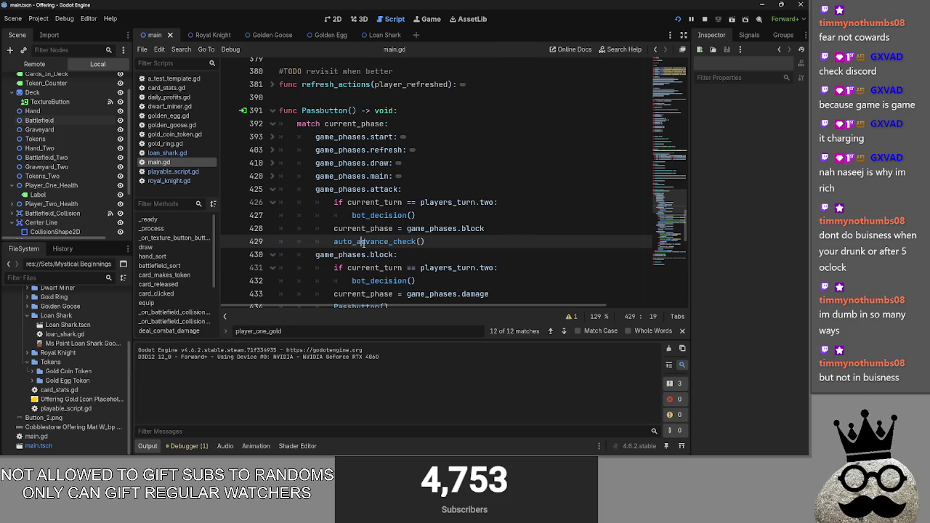
pyautogui.click(272, 189)
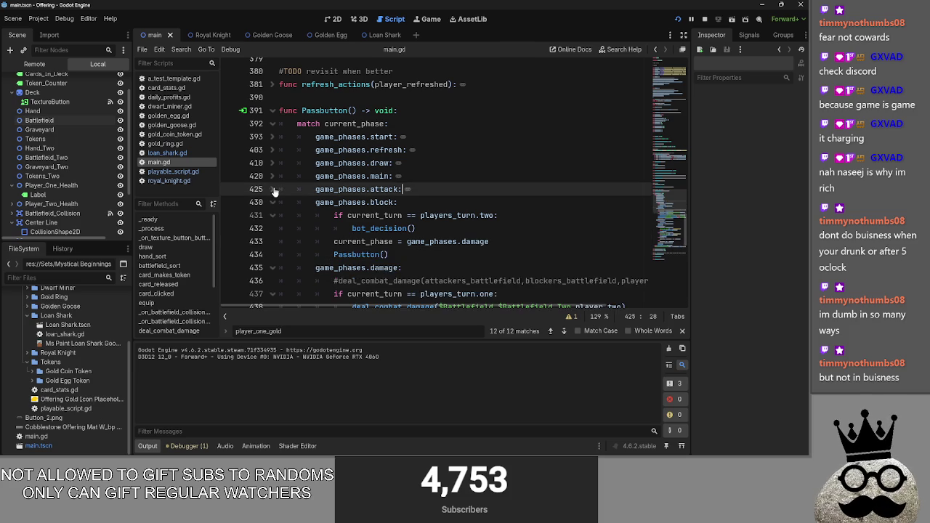
pyautogui.click(272, 215)
pyautogui.click(273, 228)
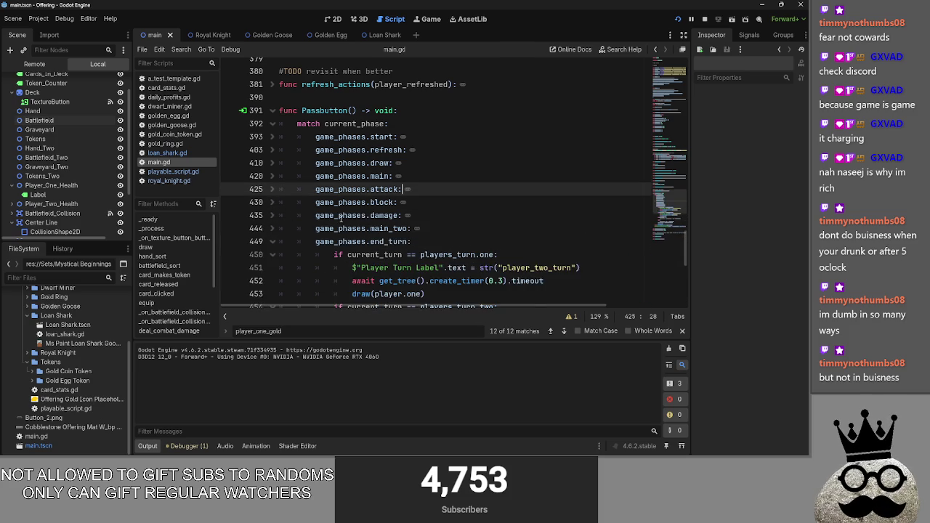
pyautogui.scroll(-2, 276, 218)
pyautogui.click(275, 175)
# - Expand auto_advance_check to read it, then collapse it again
pyautogui.scroll(2, 289, 187)
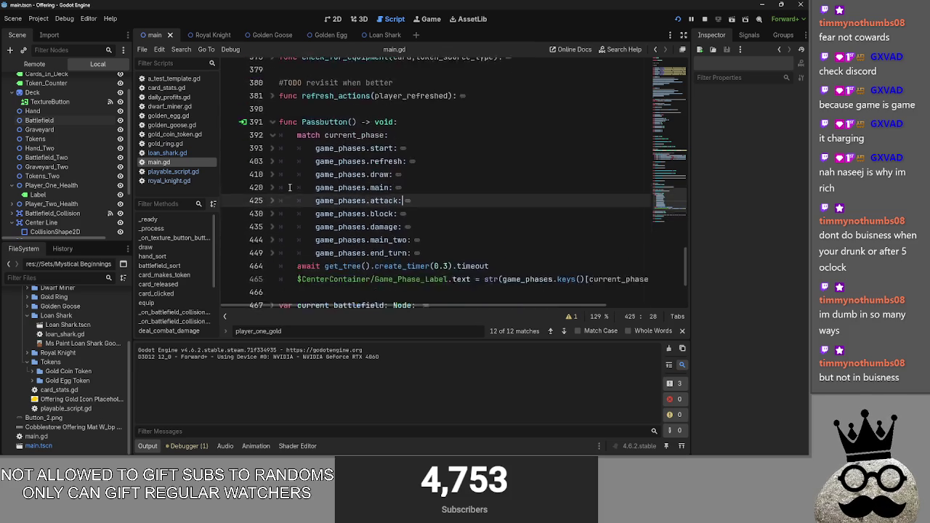
pyautogui.scroll(-3, 284, 218)
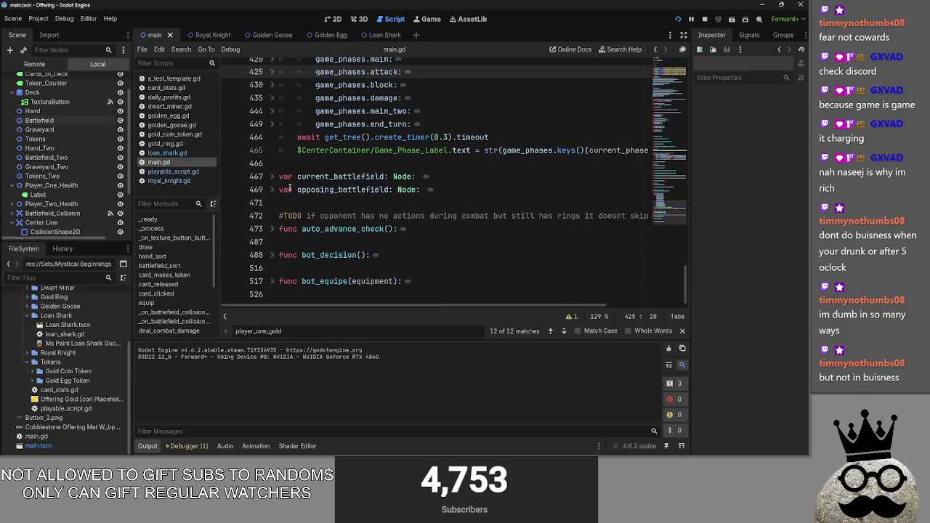
pyautogui.click(283, 229)
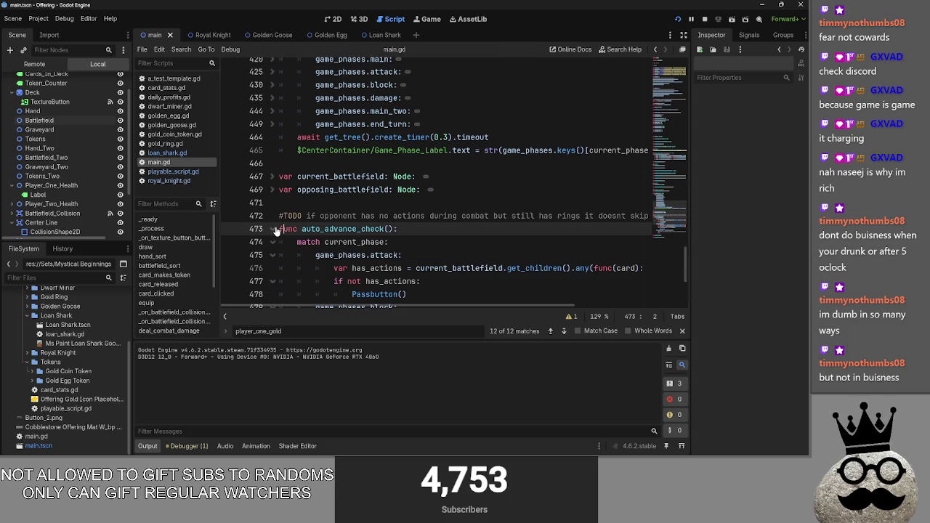
pyautogui.scroll(-3, 276, 231)
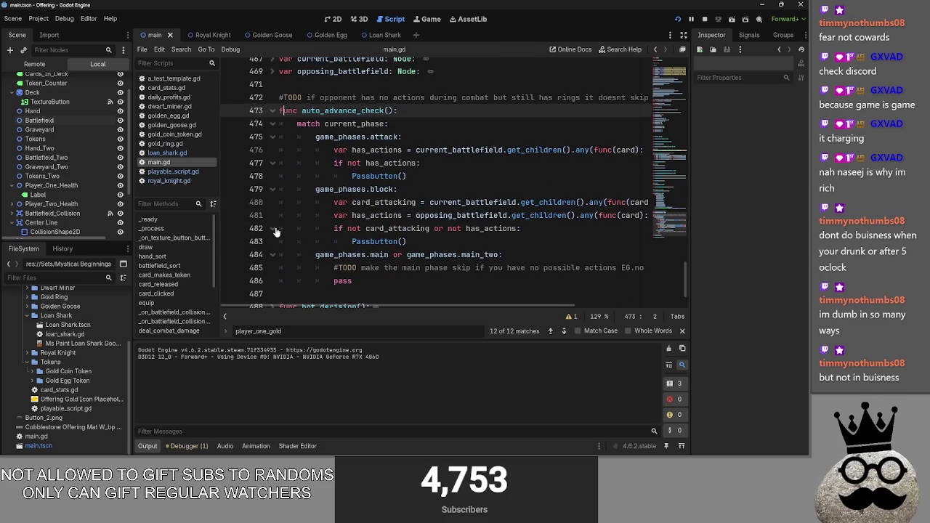
pyautogui.scroll(1, 276, 218)
pyautogui.scroll(1, 276, 203)
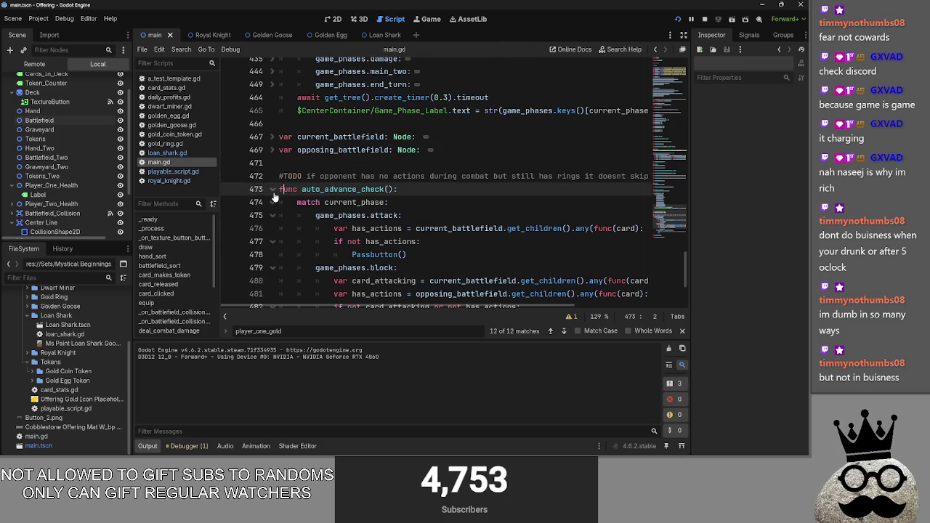
pyautogui.click(273, 190)
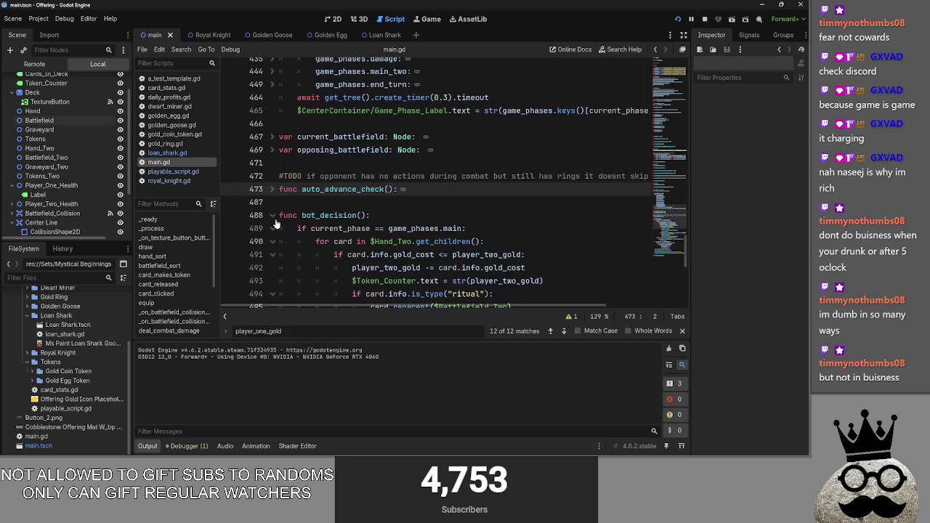
# - Collapse bot_decision, and briefly expand bot_equips before folding it again
pyautogui.scroll(-10, 276, 224)
pyautogui.scroll(-10, 276, 224)
pyautogui.scroll(5, 276, 223)
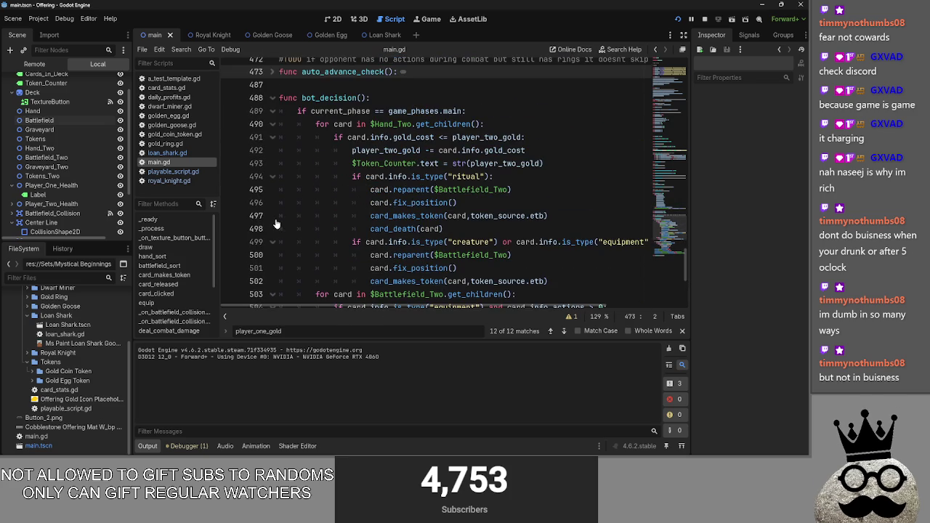
pyautogui.click(272, 97)
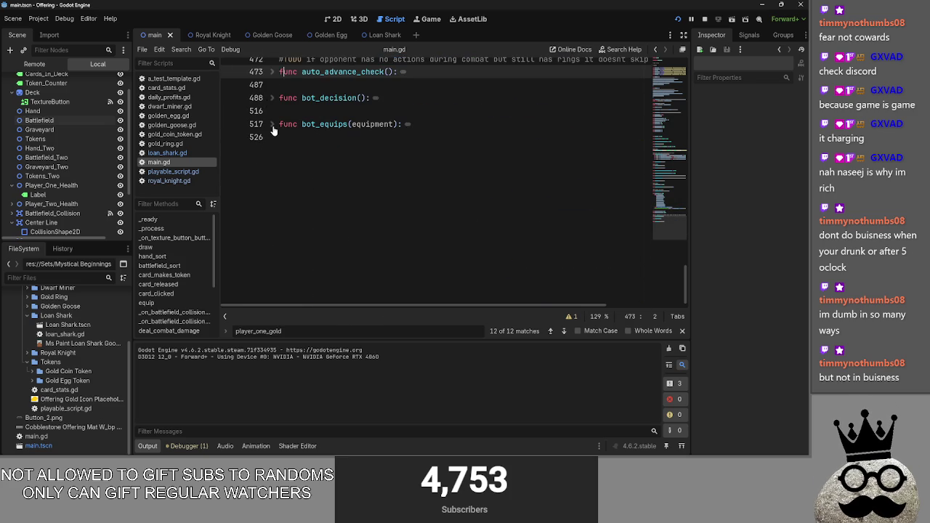
pyautogui.click(273, 124)
pyautogui.click(273, 123)
pyautogui.click(298, 109)
pyautogui.click(320, 84)
pyautogui.click(318, 111)
# - Use Alt+Tab to head toward the running game window
pyautogui.hotkey('alt', 'Tab')
pyautogui.hotkey('alt', 'Tab')
pyautogui.click(320, 132)
pyautogui.hotkey('alt', 'Tab')
pyautogui.hotkey('alt', 'Tab')
pyautogui.hotkey('alt', 'Tab')
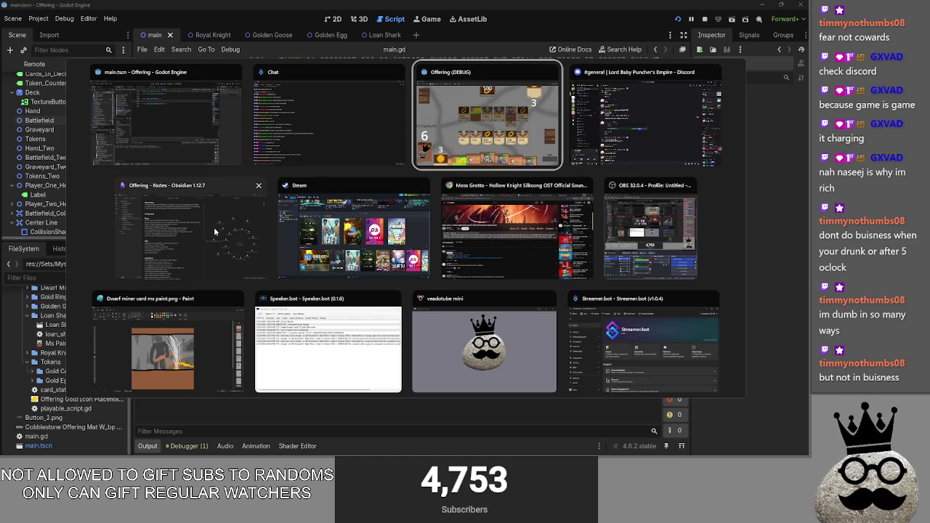
# - In the Offering game, end player one's attack phase and pass the turn to the opponent
pyautogui.hotkey('alt', 'Tab')
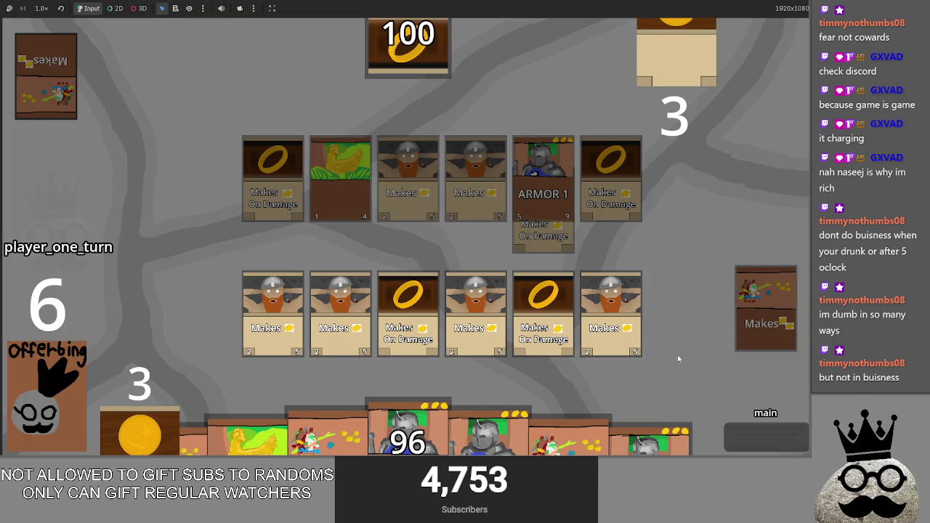
pyautogui.click(751, 440)
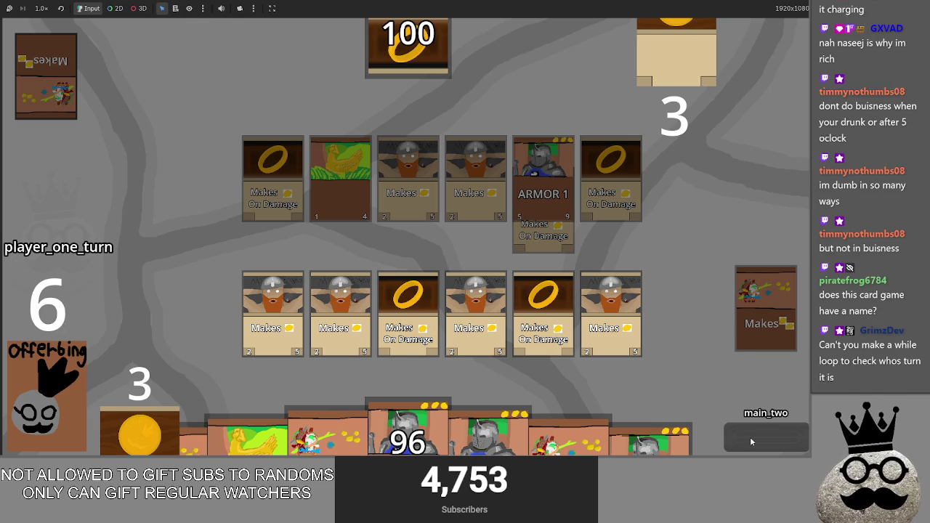
pyautogui.hotkey('alt', 'Tab')
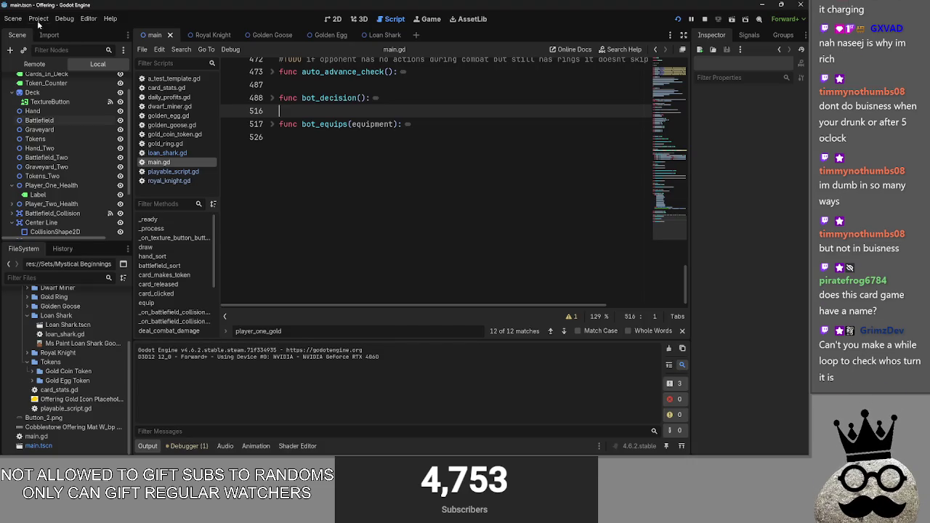
pyautogui.hotkey('alt', 'Tab')
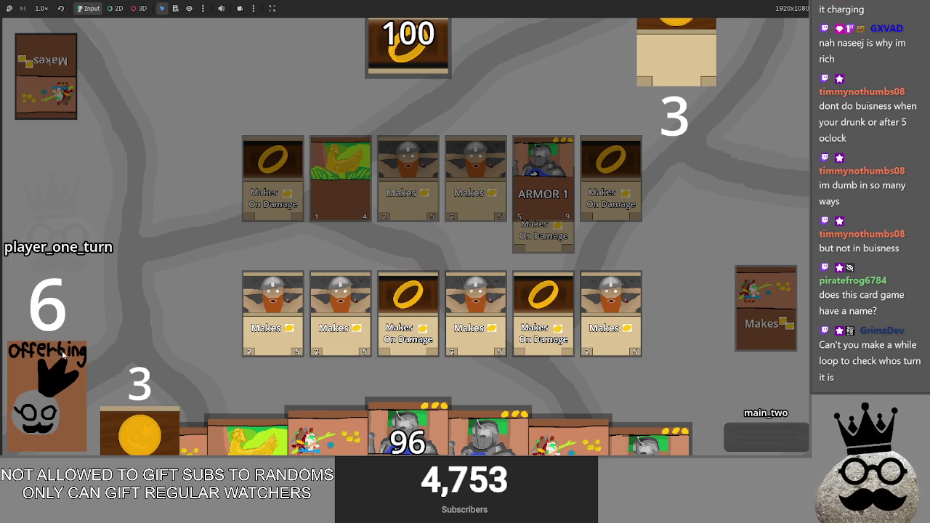
pyautogui.click(749, 433)
# - Step the opponent through main, attack, block and damage, cutting life to 88, then reach player one's main phase
pyautogui.click(753, 437)
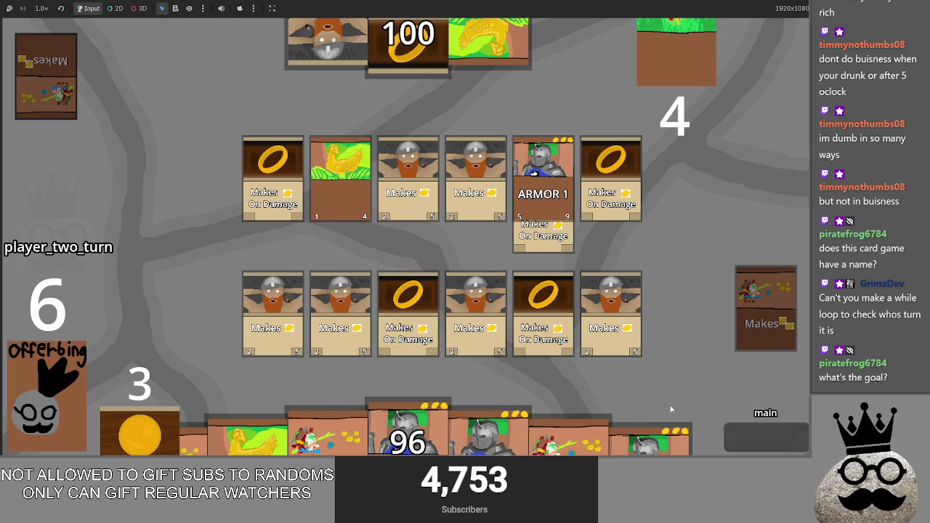
pyautogui.click(741, 430)
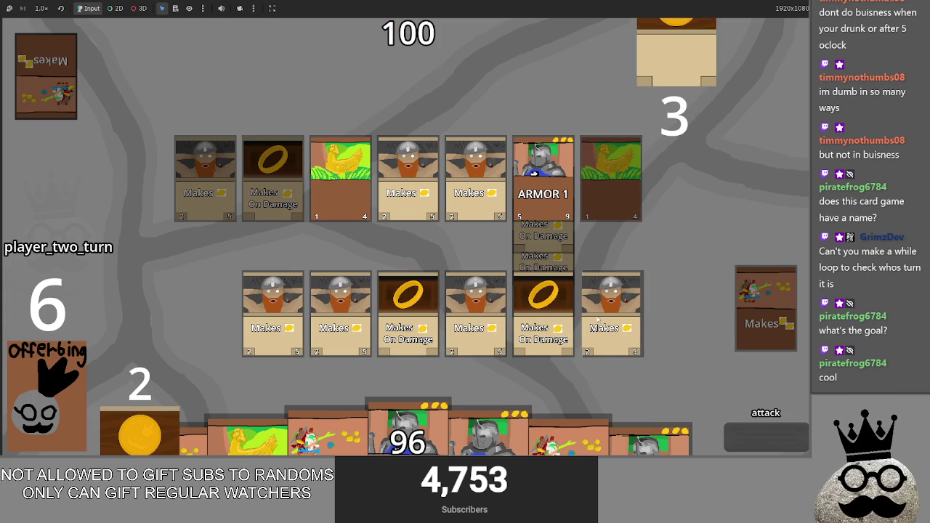
pyautogui.click(778, 434)
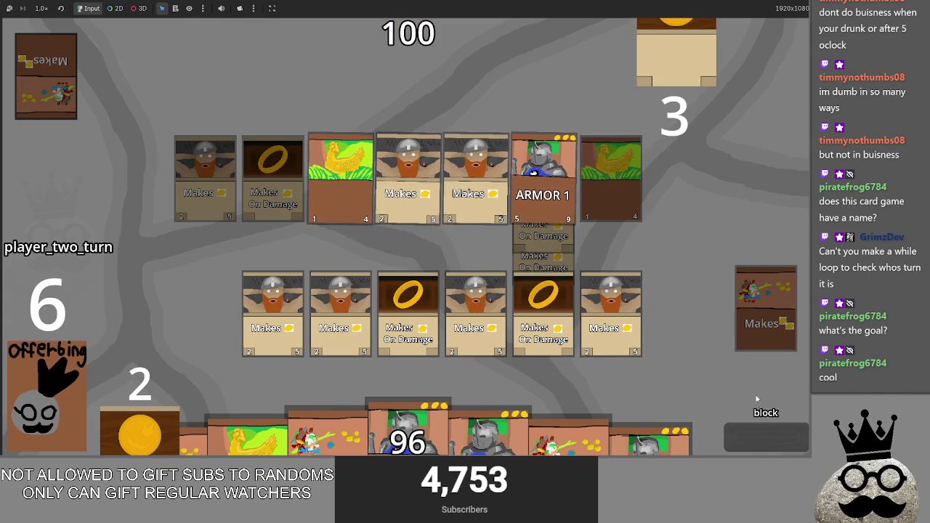
pyautogui.click(754, 435)
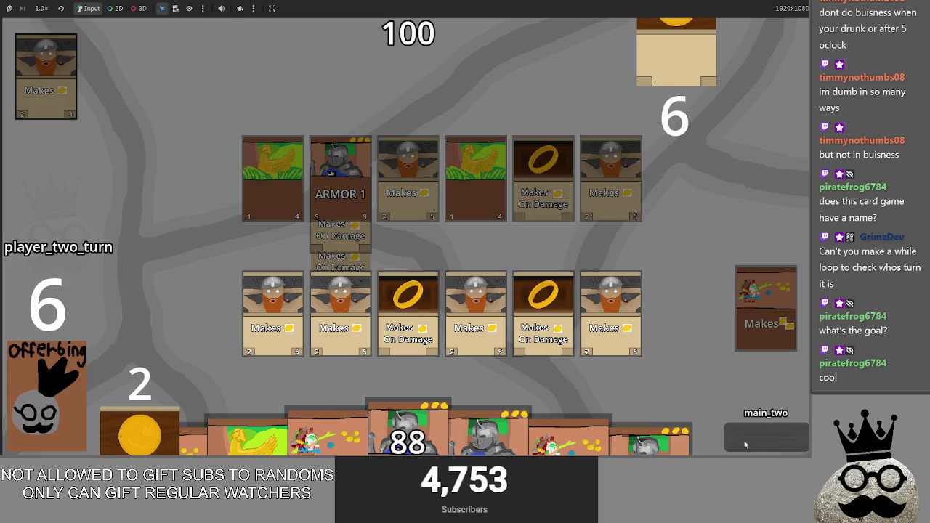
pyautogui.click(744, 444)
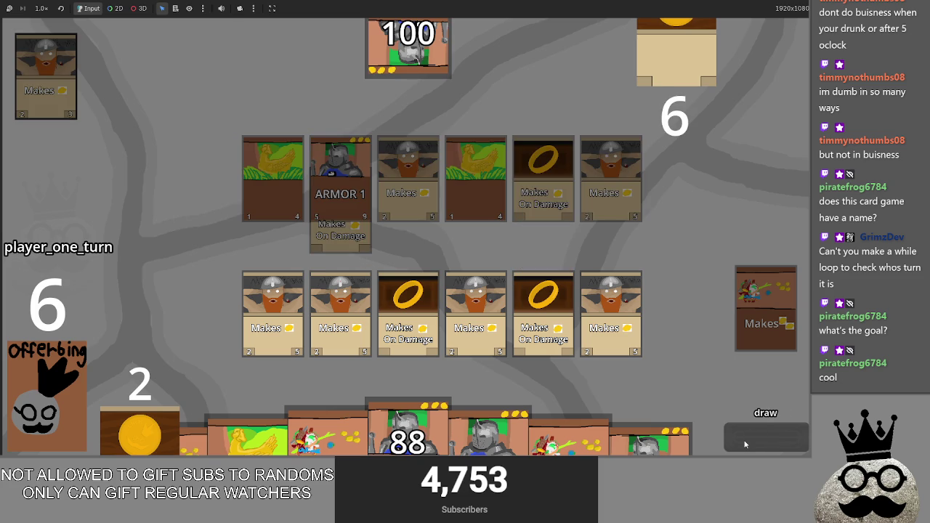
pyautogui.click(745, 444)
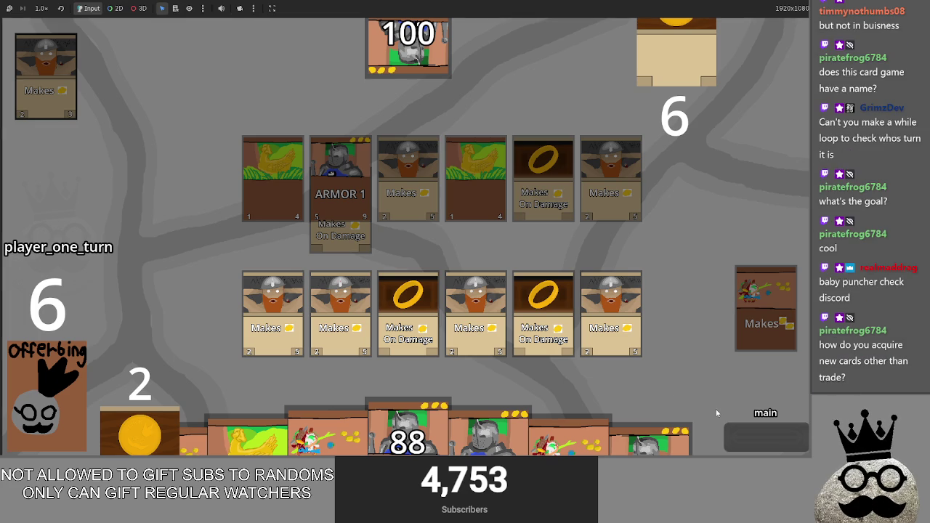
# - Open and dismiss the window switcher twice, staying in the game
pyautogui.hotkey('alt', 'Tab')
pyautogui.press('Tab')
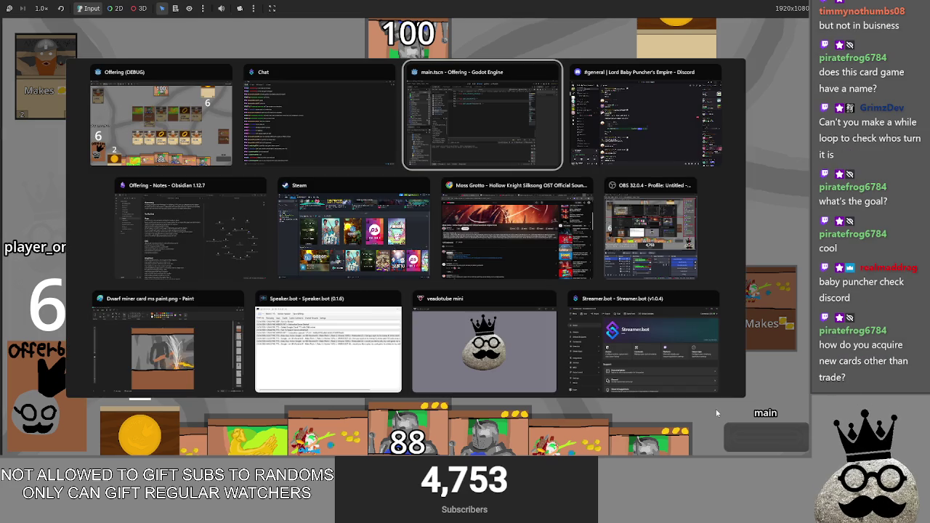
pyautogui.press('Escape')
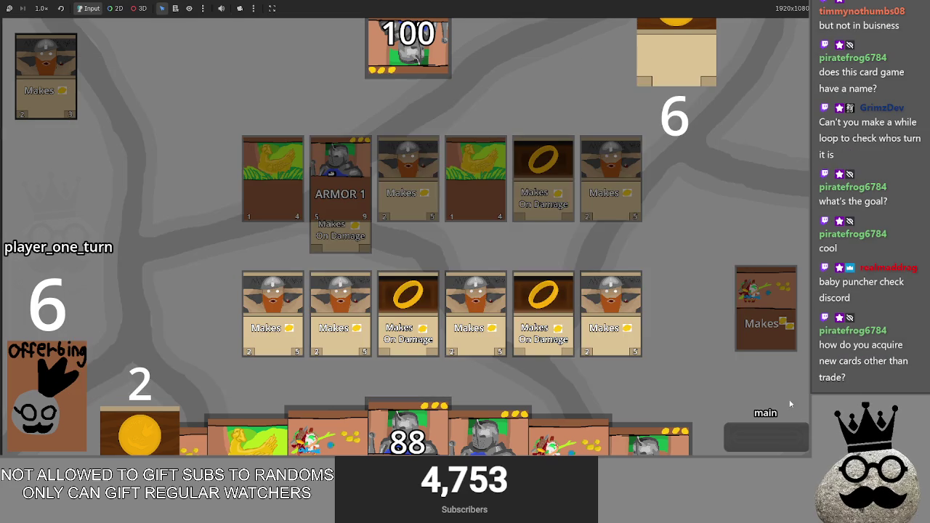
pyautogui.hotkey('alt', 'Tab')
pyautogui.press('Tab')
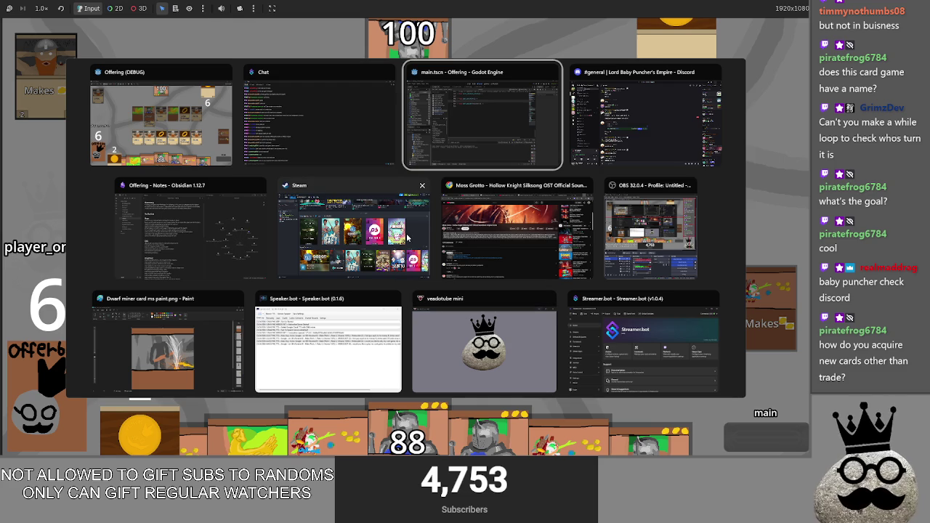
pyautogui.press('Escape')
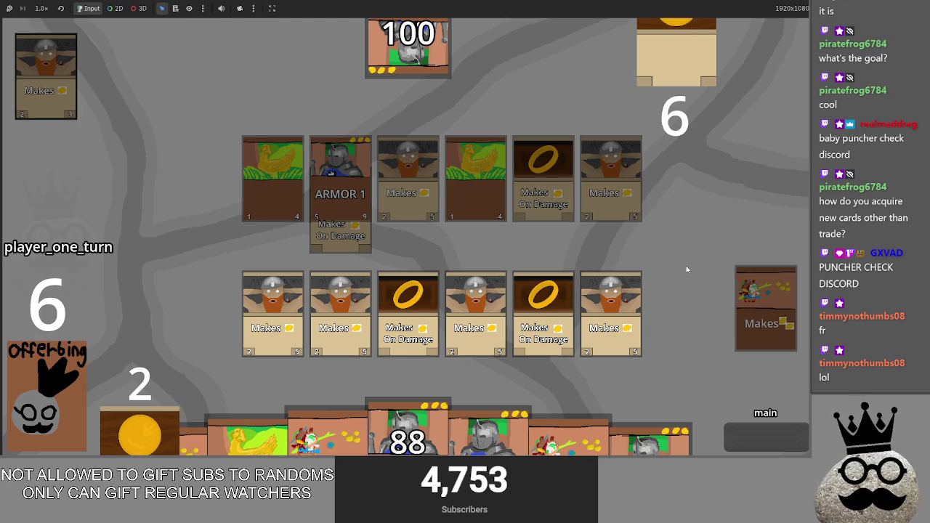
# - Raise gold from 2 to 10 and play the chicken and three ARMOR 1 cards, leaving 1 gold
pyautogui.click(639, 444)
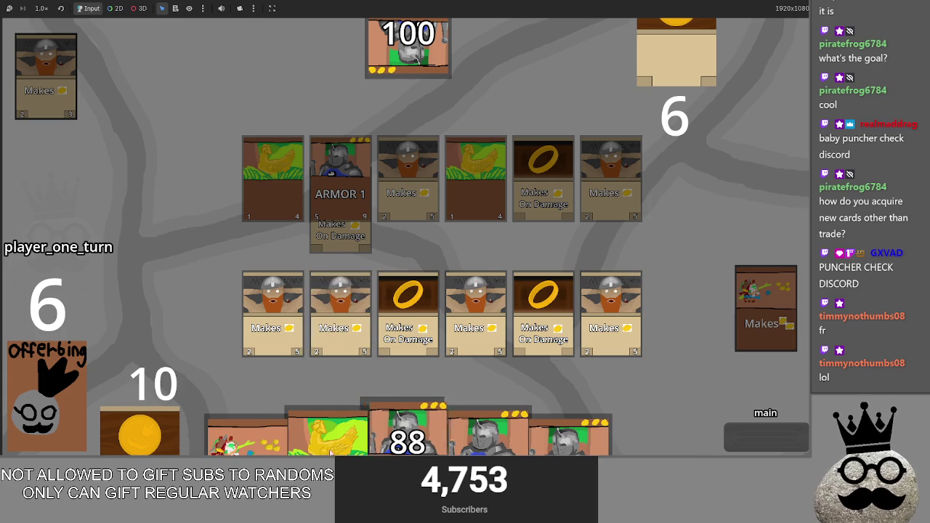
pyautogui.click(327, 435)
pyautogui.click(508, 436)
pyautogui.click(312, 435)
pyautogui.click(465, 436)
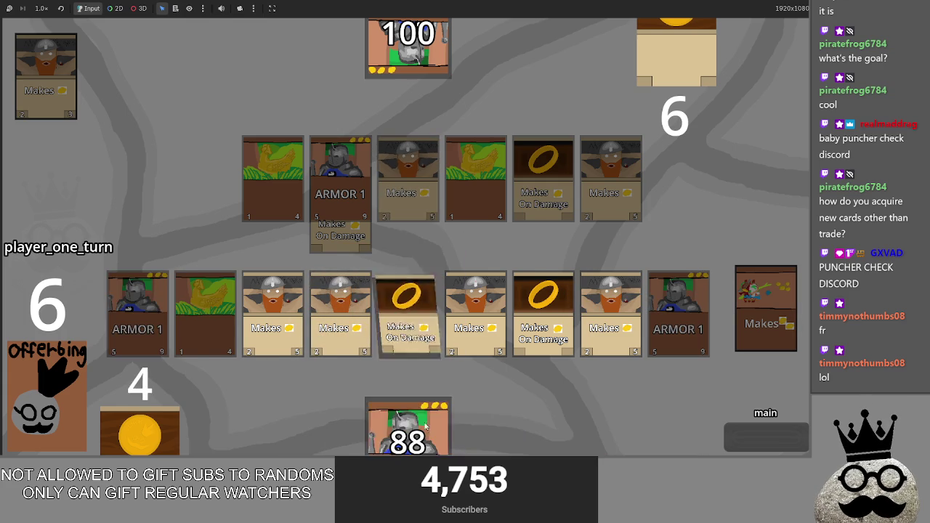
pyautogui.click(425, 371)
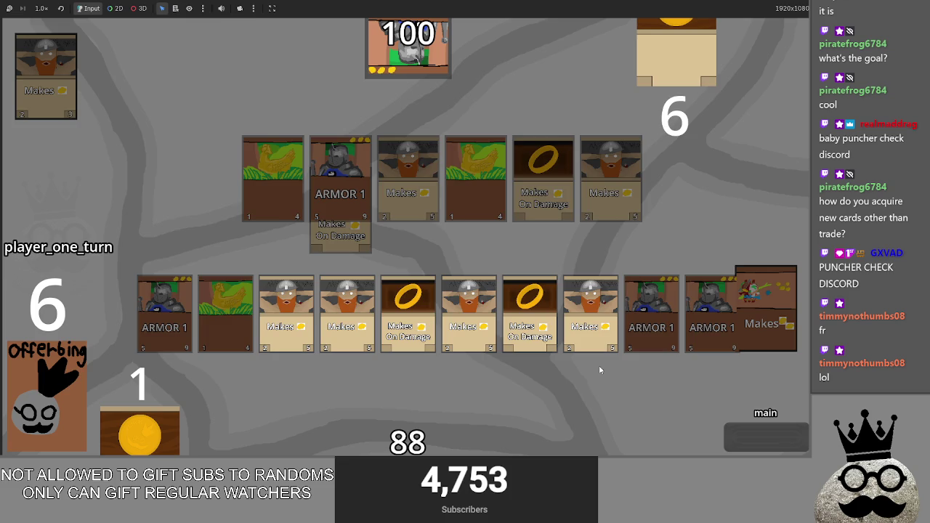
# - Switch from the game back to the Godot editor and on toward Obsidian
pyautogui.hotkey('alt', 'Tab')
pyautogui.press('Tab')
pyautogui.press('Tab')
pyautogui.press('Tab')
pyautogui.click(573, 172)
pyautogui.hotkey('alt', 'Tab')
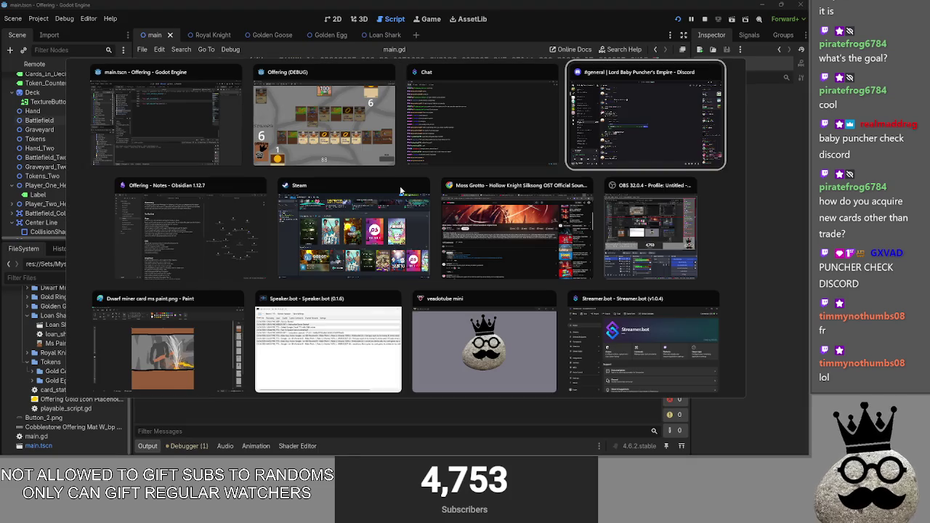
# - Add the line 'fix battlefield scale issues so theres no ugly overlap' below the last bug
pyautogui.press('Tab')
pyautogui.click(357, 223)
pyautogui.press('Return')
pyautogui.write('fix ')
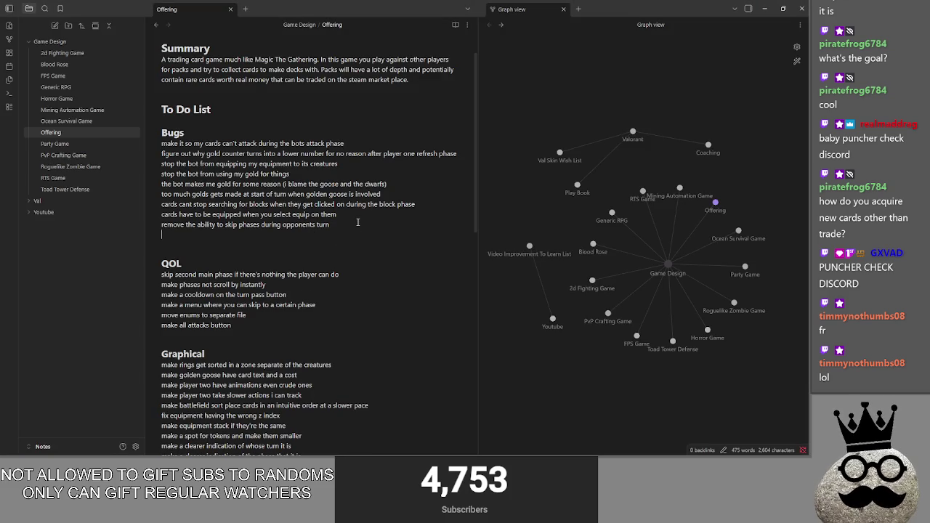
pyautogui.write('b')
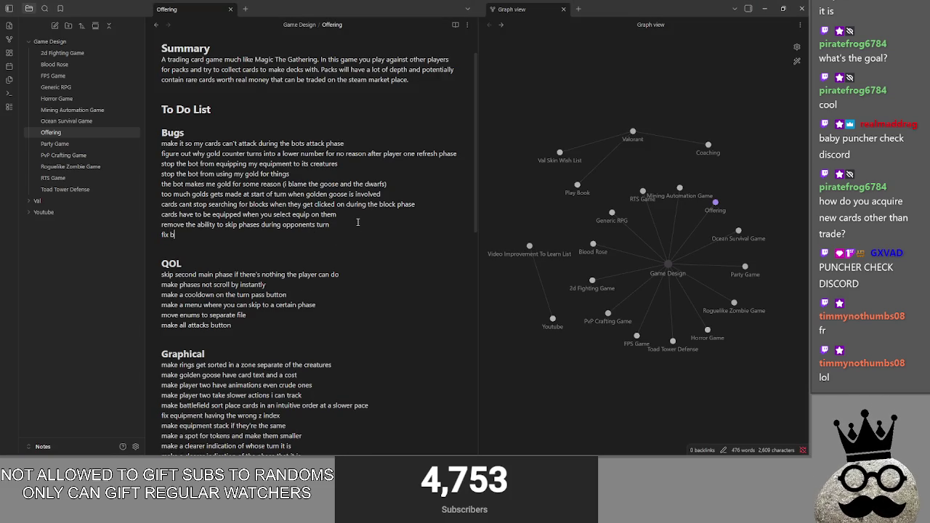
pyautogui.write('attlefield scale issues so theres no ')
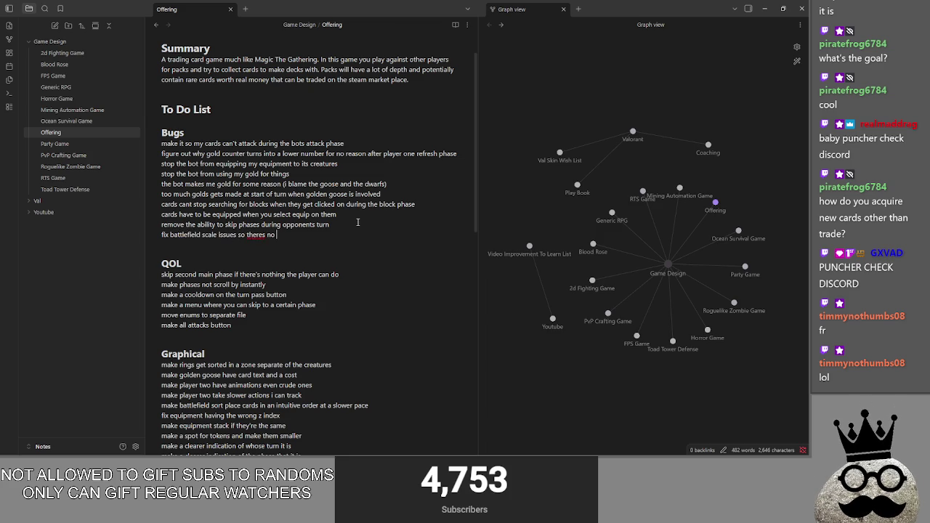
pyautogui.write('ugly overlap')
# - Move the overlap line to the end of the Graphical list, after the grey-out item
pyautogui.scroll(-2, 357, 221)
pyautogui.scroll(-3, 327, 305)
pyautogui.click(285, 391)
pyautogui.press('Return')
pyautogui.moveTo(319, 65)
pyautogui.mouseDown()
pyautogui.moveTo(161, 65)
pyautogui.moveTo(200, 399)
pyautogui.mouseUp()
pyautogui.click(241, 68)
pyautogui.press('Delete')
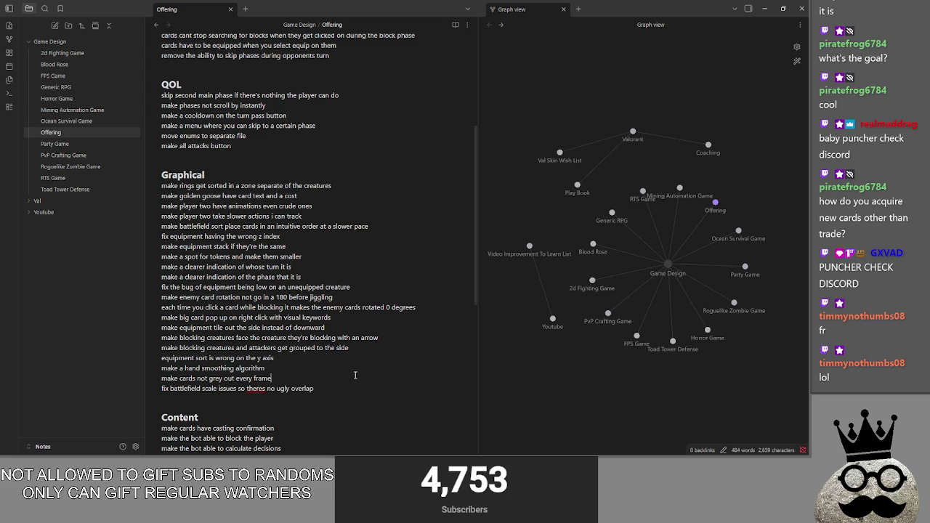
# - Correct 'theres' to 'there's' with the spelling suggestion
pyautogui.rightClick(259, 389)
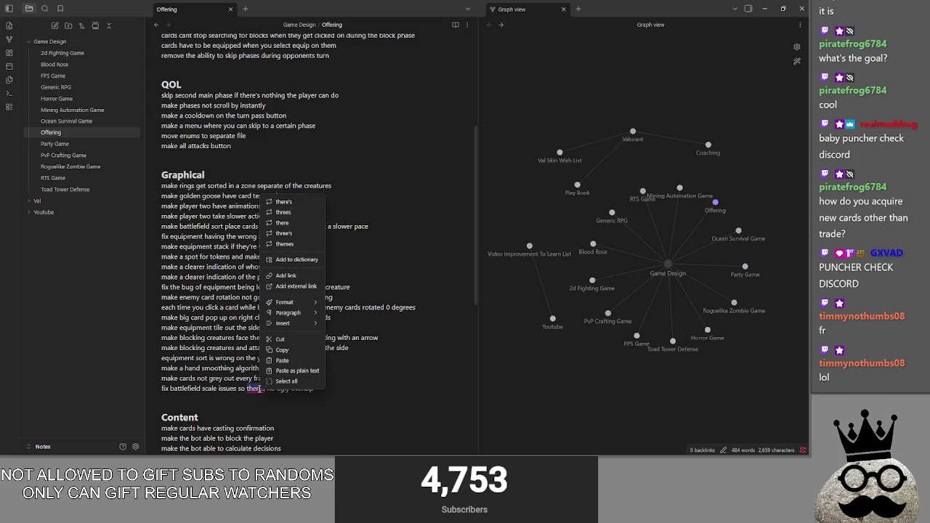
pyautogui.click(298, 204)
pyautogui.click(339, 378)
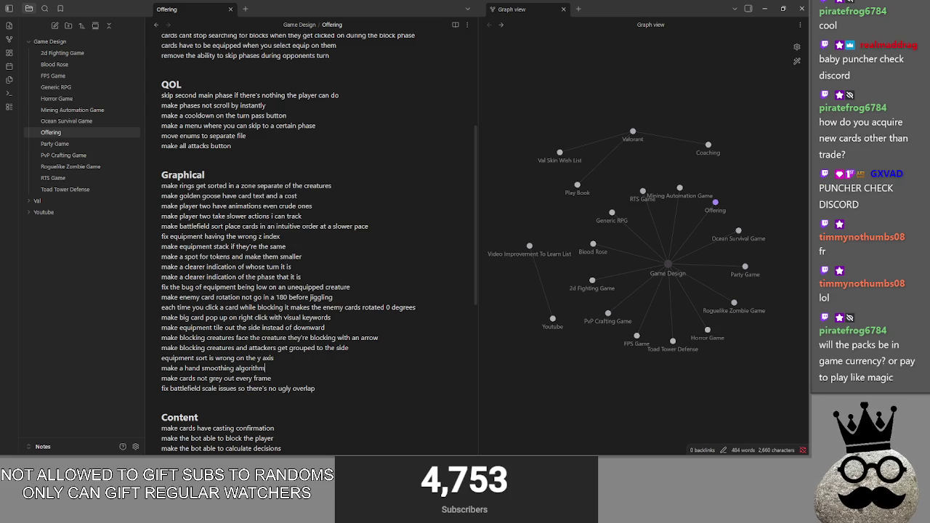
# - Scroll through the note and put the caret on the empty line after the Bugs list
pyautogui.scroll(1, 366, 347)
pyautogui.scroll(2, 366, 347)
pyautogui.scroll(-2, 366, 347)
pyautogui.scroll(-1, 366, 347)
pyautogui.scroll(1, 366, 345)
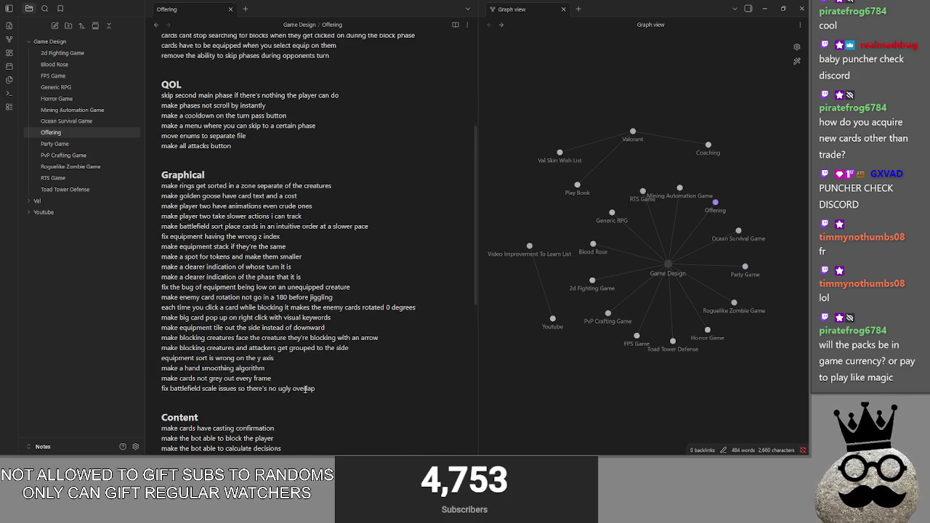
pyautogui.scroll(-2, 297, 396)
pyautogui.scroll(-2, 288, 397)
pyautogui.scroll(-2, 269, 381)
pyautogui.scroll(1, 262, 348)
pyautogui.scroll(2, 255, 320)
pyautogui.scroll(1, 268, 327)
pyautogui.scroll(2, 261, 305)
pyautogui.click(229, 243)
pyautogui.click(237, 148)
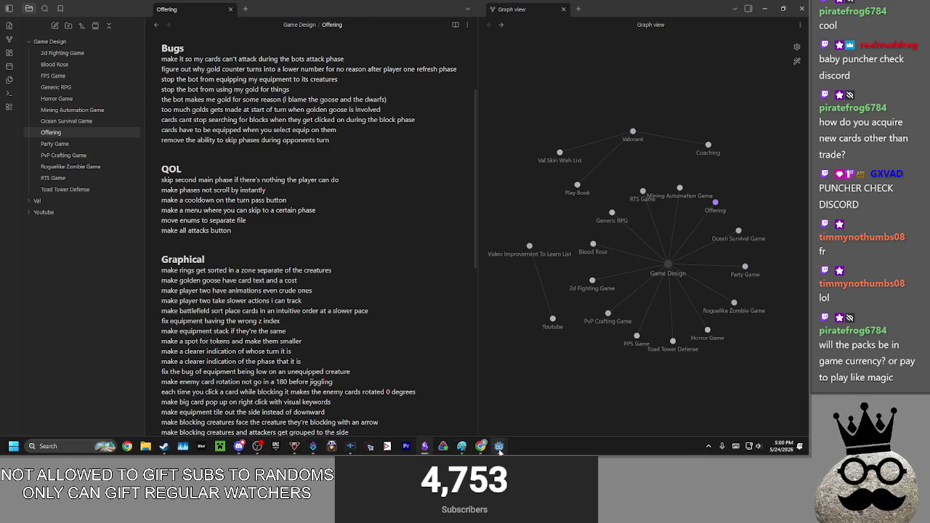
# - Back in main.gd, place the caret on empty line 487, then switch to the Offering game
pyautogui.moveTo(498, 446)
pyautogui.click(455, 392)
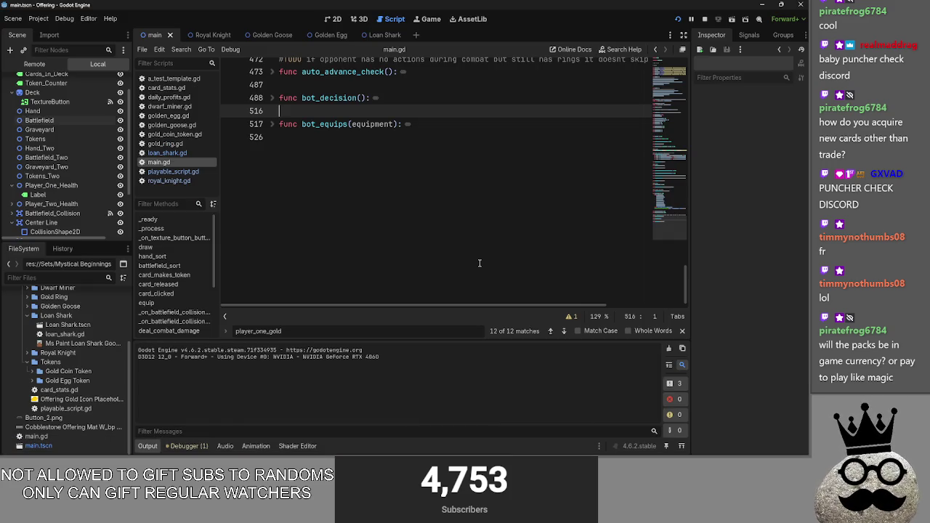
pyautogui.scroll(4, 412, 196)
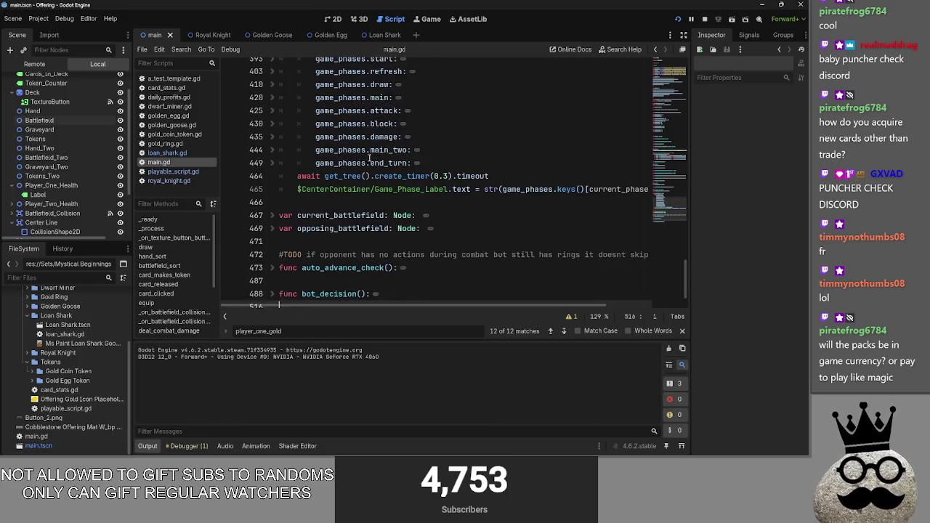
pyautogui.press('Up')
pyautogui.press('Up')
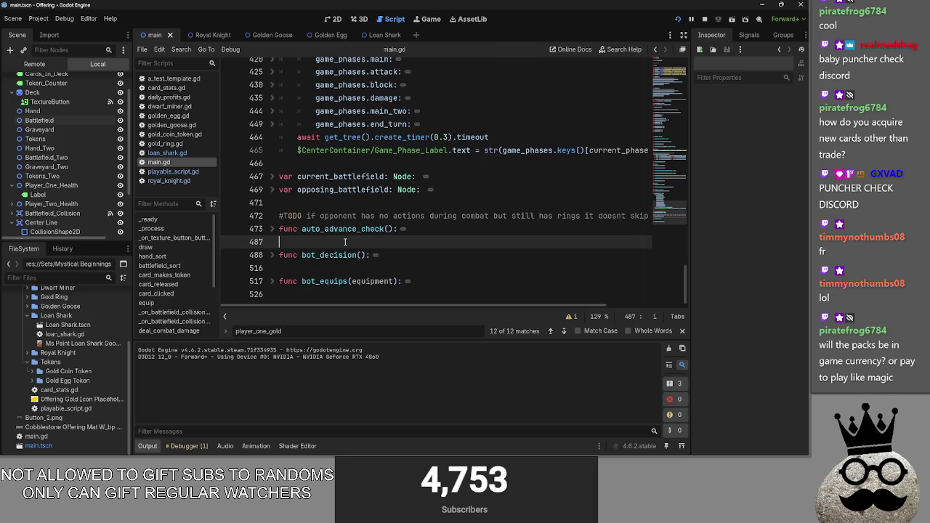
pyautogui.click(338, 255)
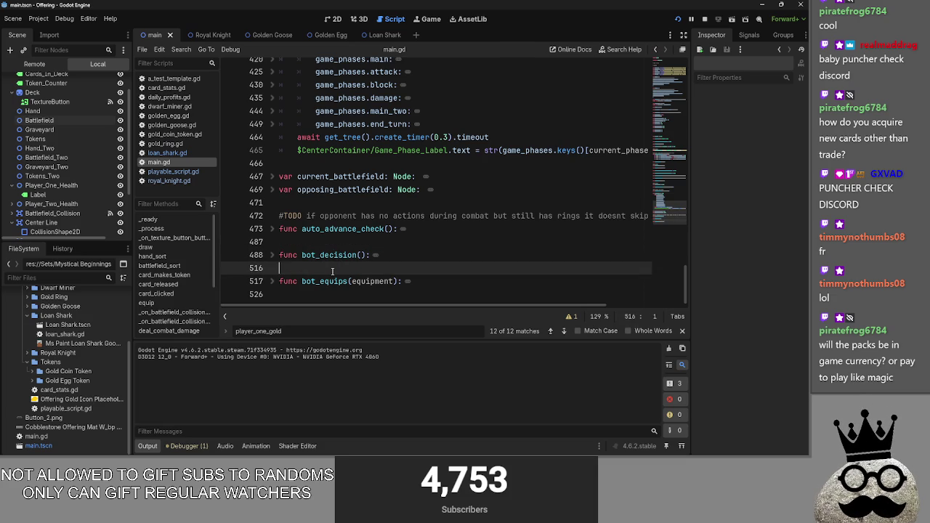
pyautogui.click(334, 245)
pyautogui.hotkey('alt', 'Tab')
pyautogui.press('Tab')
pyautogui.press('Tab')
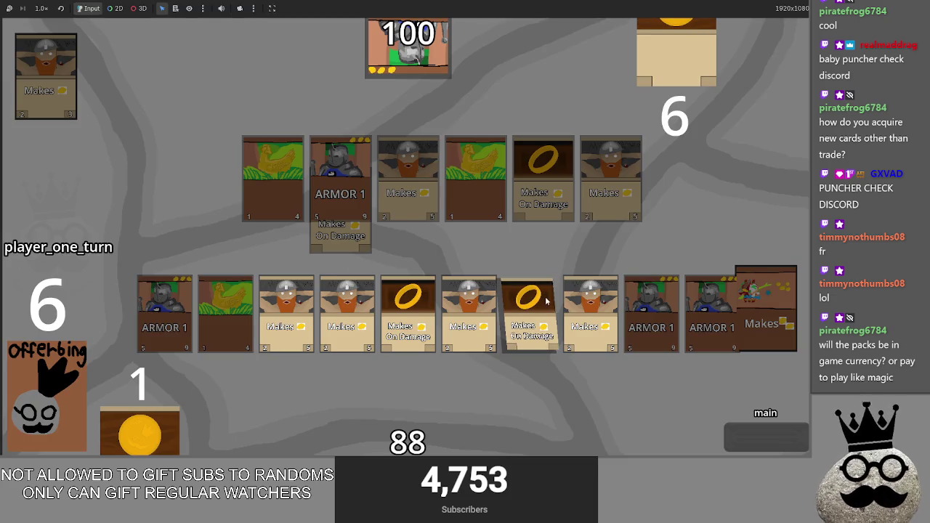
# - Attack the opponent down to 92 and end player one's turn
pyautogui.click(767, 445)
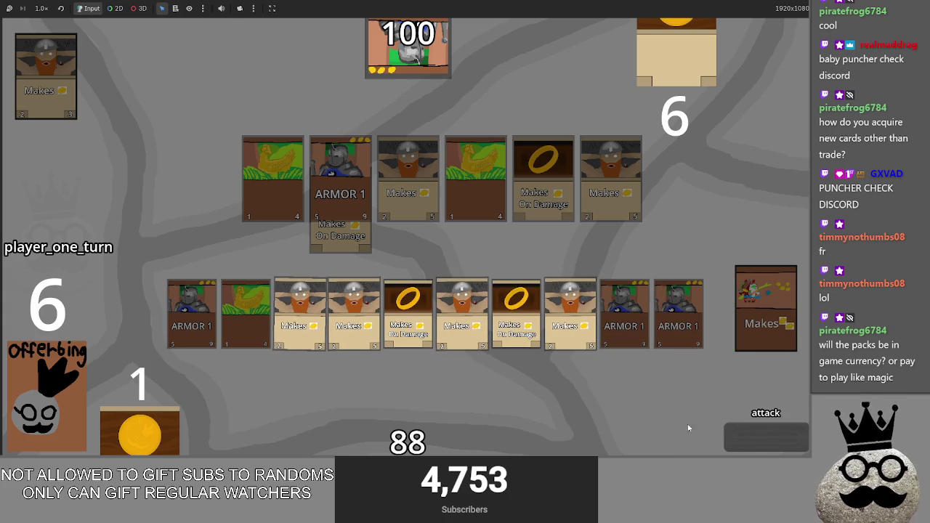
pyautogui.click(752, 444)
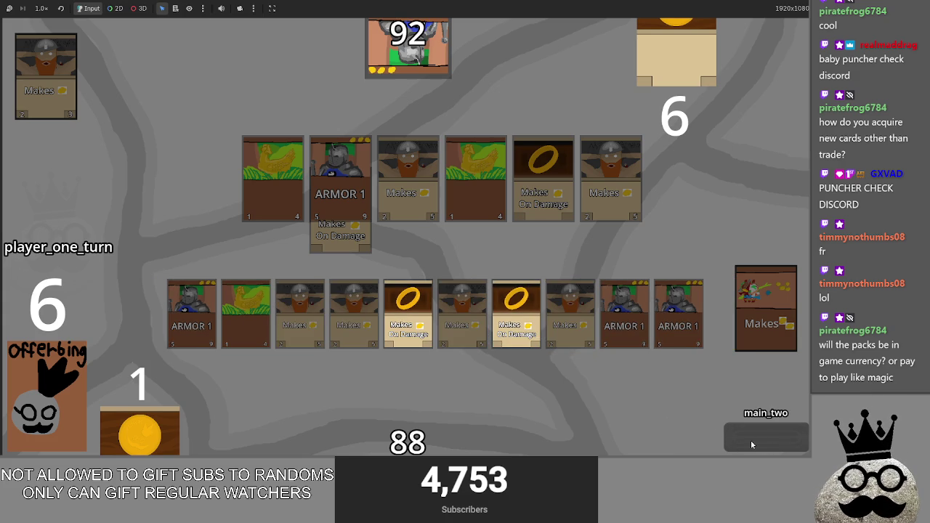
pyautogui.click(751, 444)
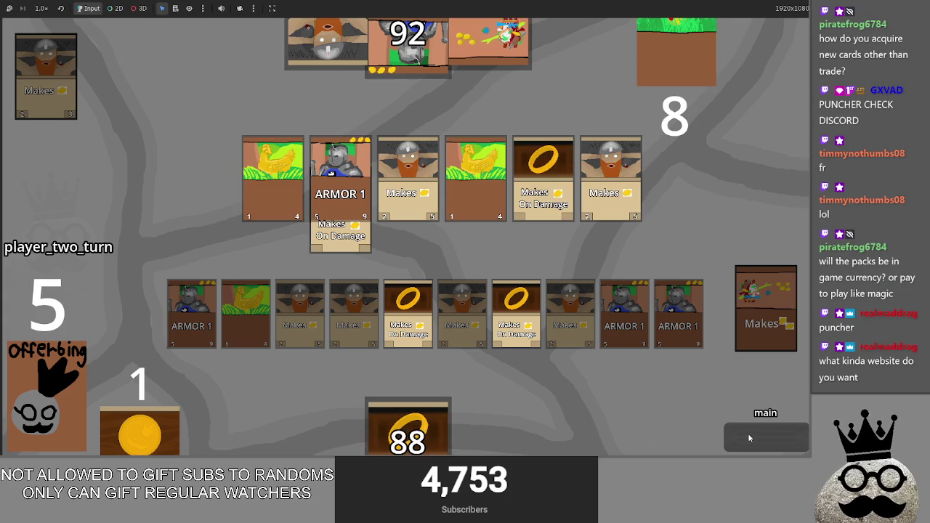
# - Let the bot attack and block it, dropping health from 88 to 77
pyautogui.click(748, 433)
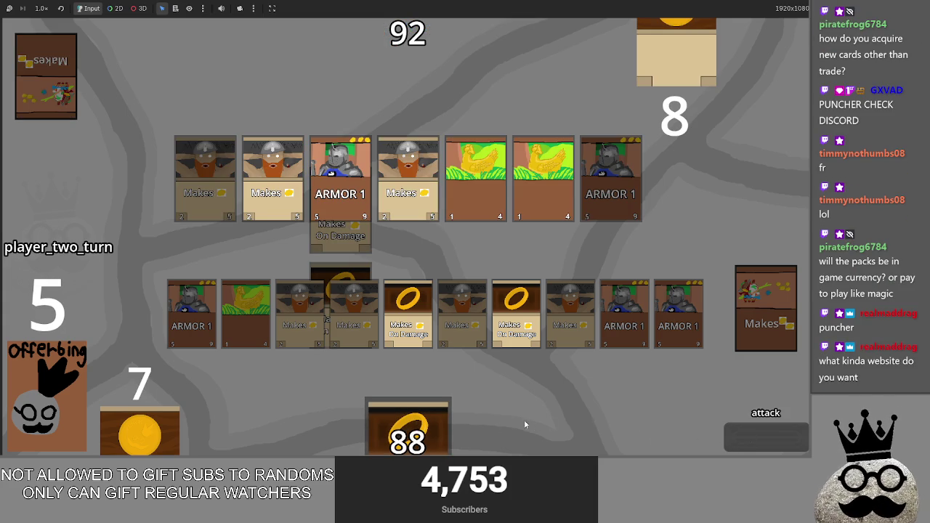
pyautogui.click(744, 424)
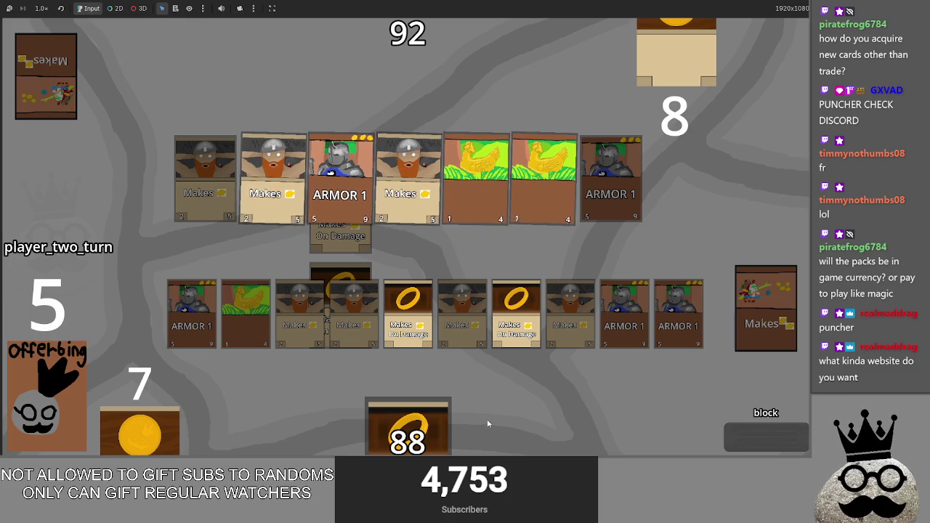
pyautogui.click(759, 437)
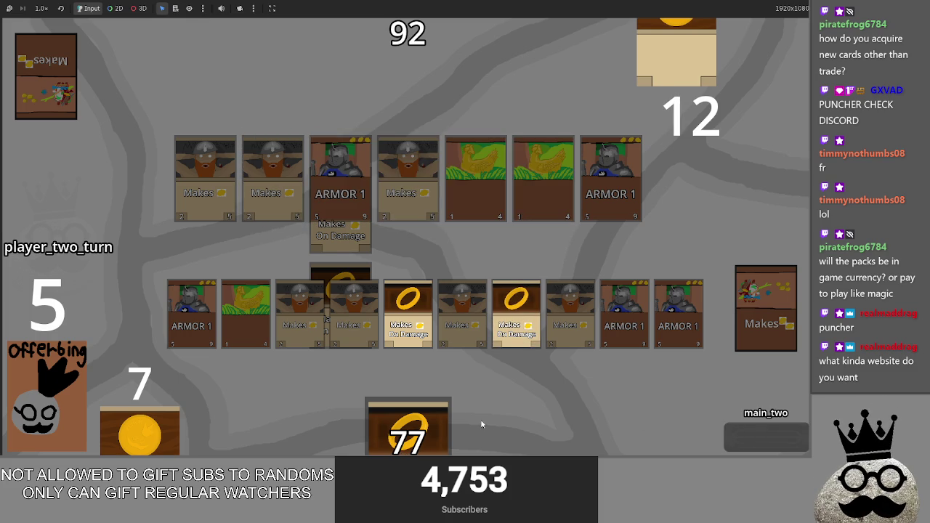
pyautogui.click(738, 442)
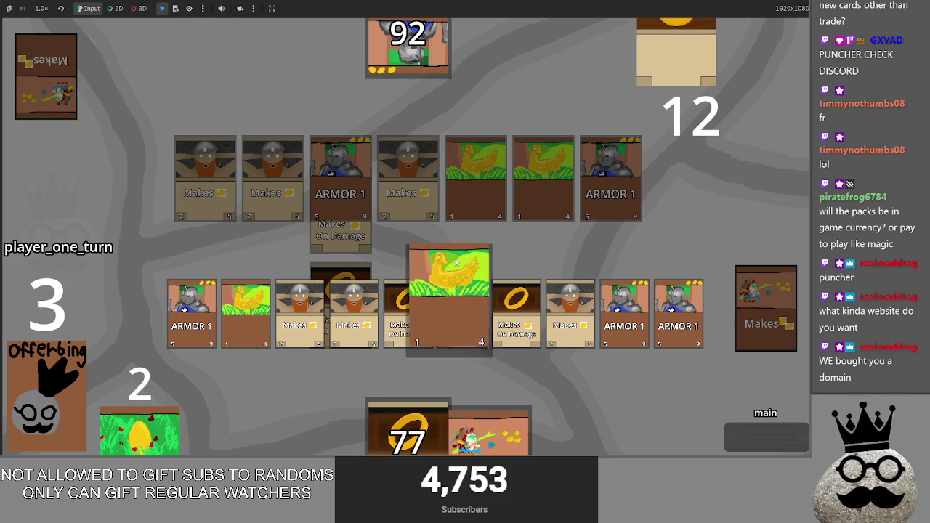
# - Play the chicken and a ring card onto the battlefield, and offer the last card for gold
pyautogui.moveTo(327, 432); pyautogui.dragTo(473, 248)
pyautogui.moveTo(407, 430); pyautogui.dragTo(452, 269)
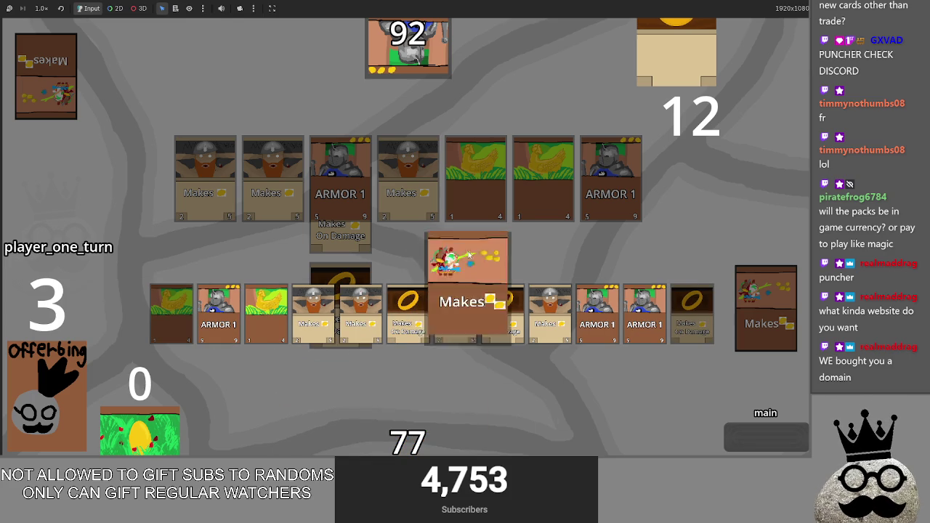
pyautogui.moveTo(488, 432); pyautogui.dragTo(457, 299)
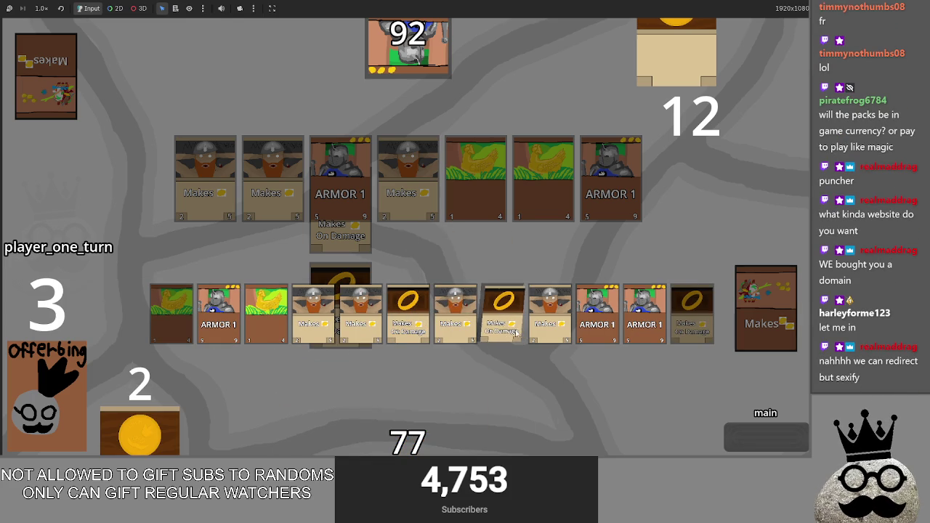
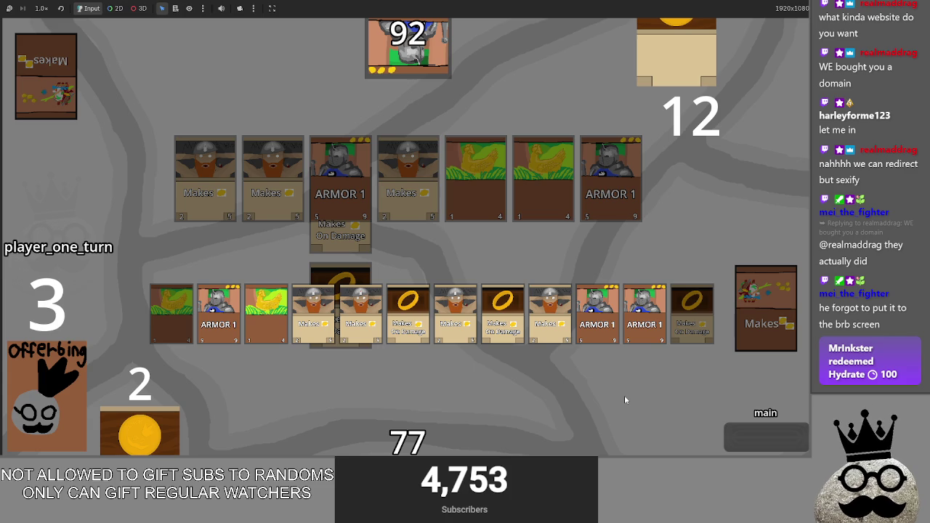
# - Play an Offering turn through attack, main_two and end turn, cutting opponent health from 92 to 68
pyautogui.hotkey('alt', 'Tab')
pyautogui.hotkey('alt', 'Tab')
pyautogui.hotkey('alt', 'Tab')
pyautogui.hotkey('alt', 'Tab')
pyautogui.hotkey('alt', 'Tab')
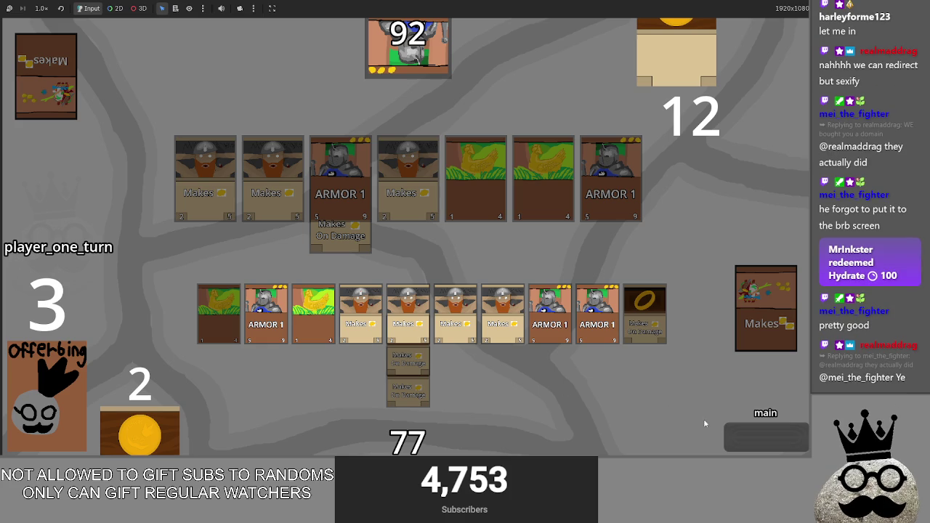
pyautogui.click(751, 438)
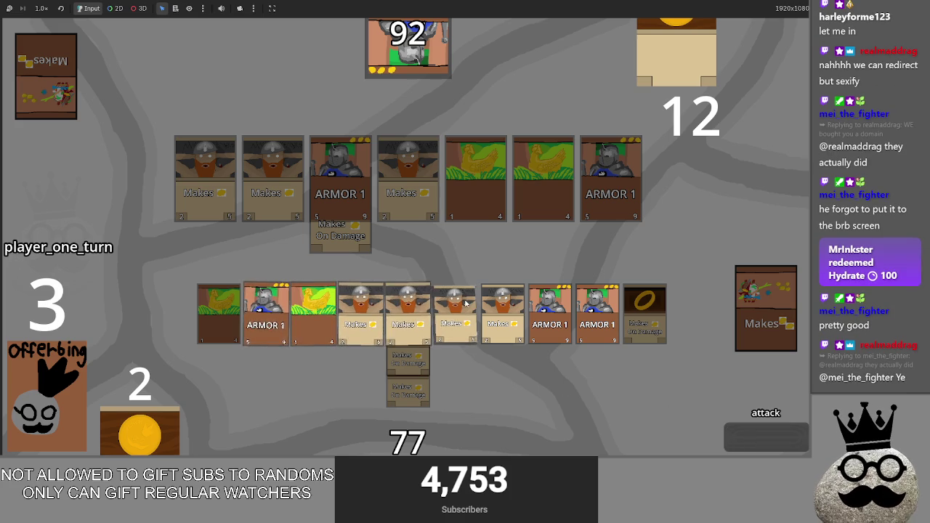
pyautogui.click(759, 435)
pyautogui.click(759, 436)
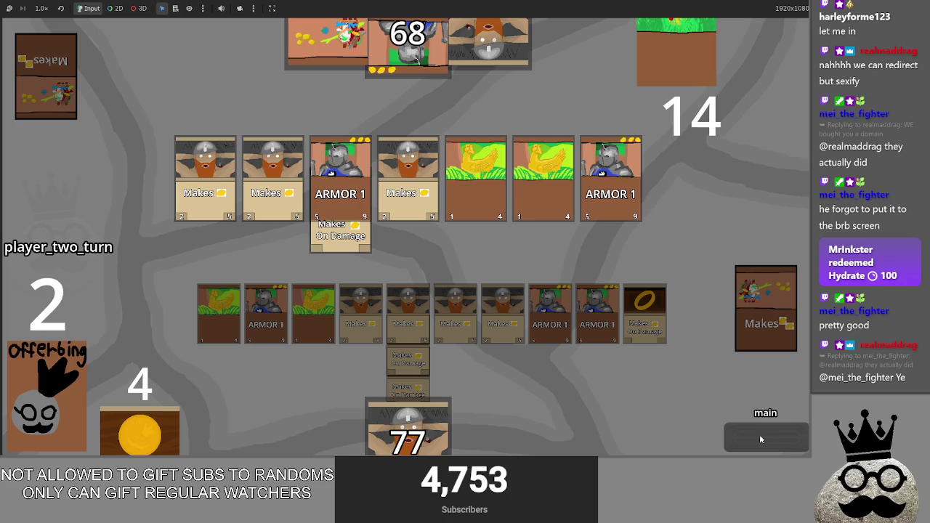
pyautogui.hotkey('alt', 'Tab')
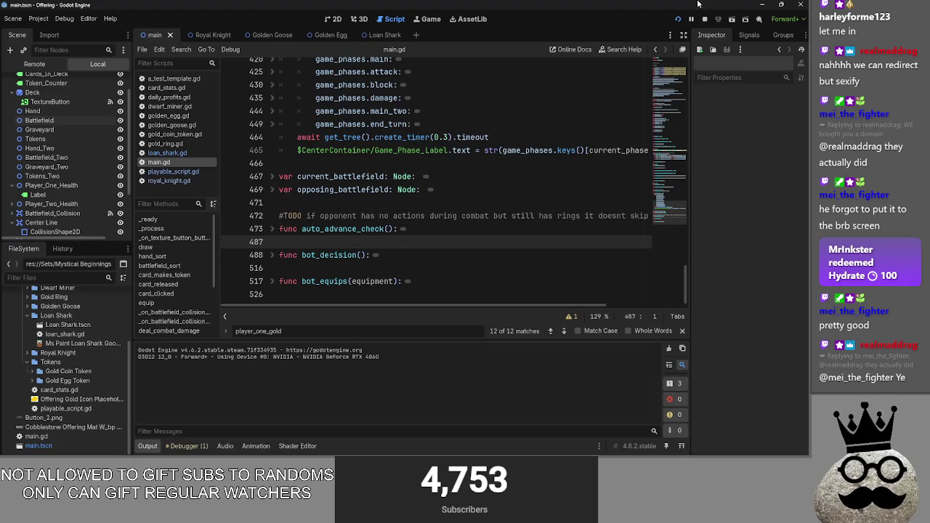
# - Add the task 'make a card draw animation' on a new line under the Graphical heading
pyautogui.hotkey('alt', 'Tab')
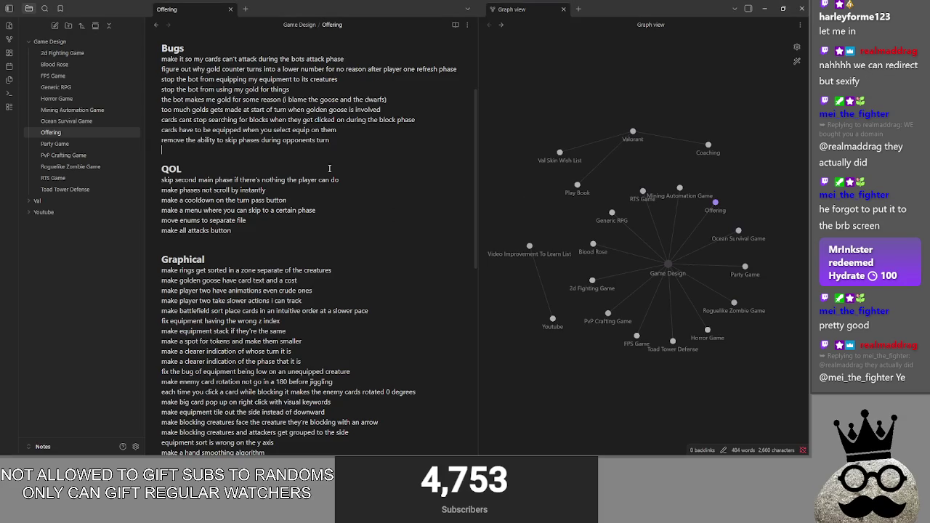
pyautogui.click(365, 259)
pyautogui.press('Return')
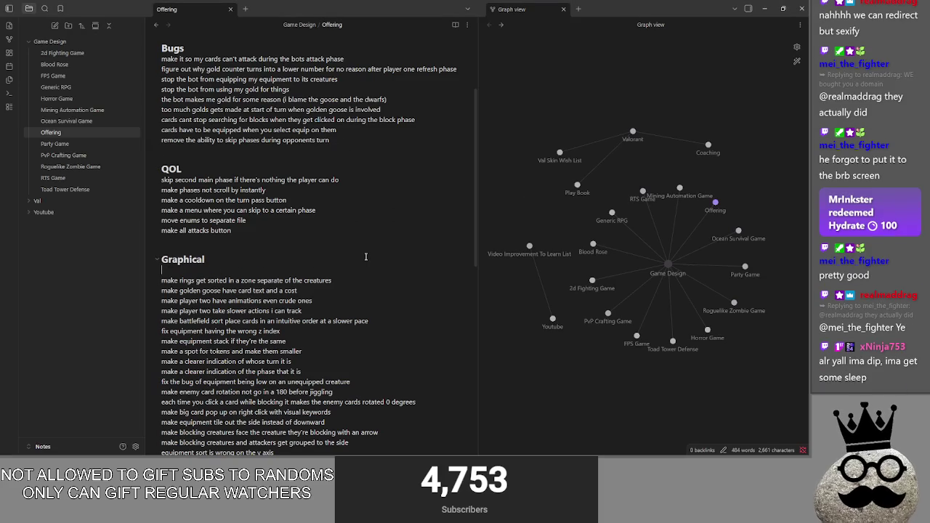
pyautogui.write('make a card draw animation')
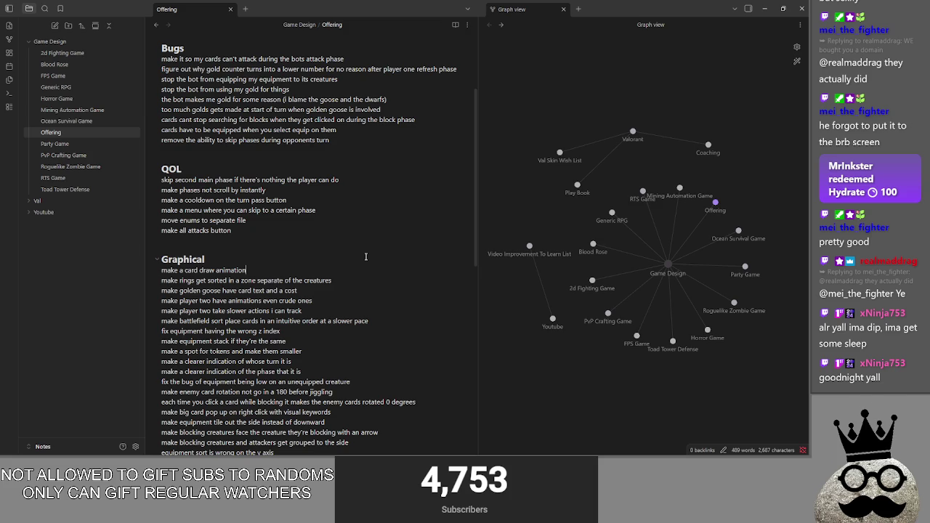
pyautogui.press('Up')
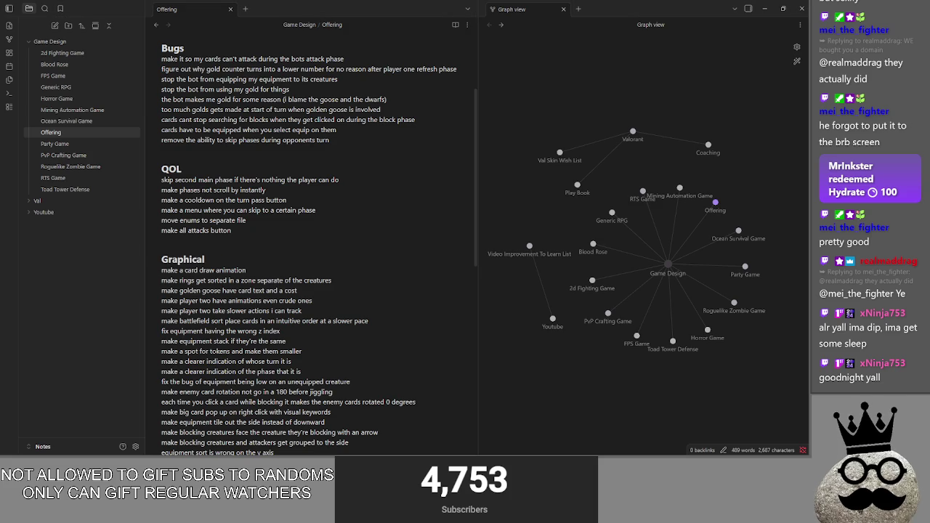
# - Scroll down the Offering note and place the caret below the QOL list
pyautogui.hotkey('alt', 'Tab')
pyautogui.hotkey('alt', 'Tab')
pyautogui.hotkey('alt', 'Tab')
pyautogui.press('Escape')
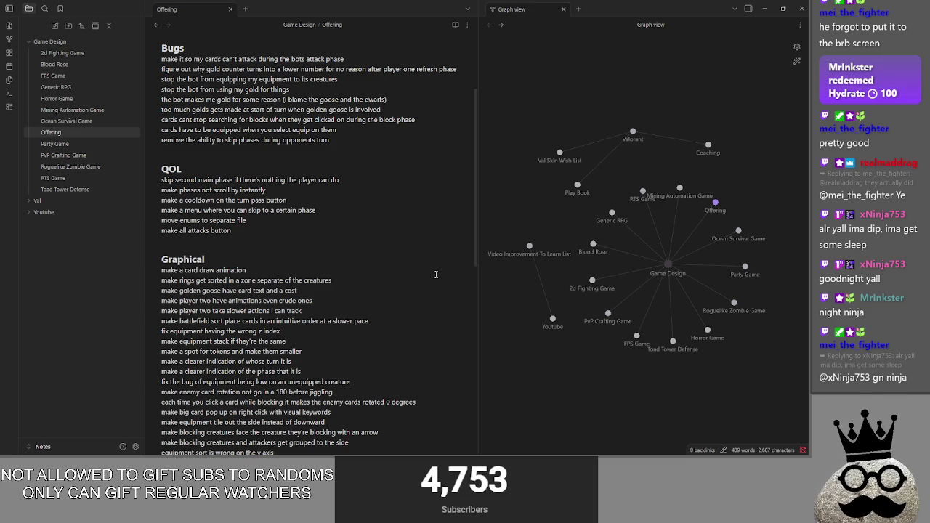
pyautogui.scroll(-1, 436, 274)
pyautogui.click(271, 196)
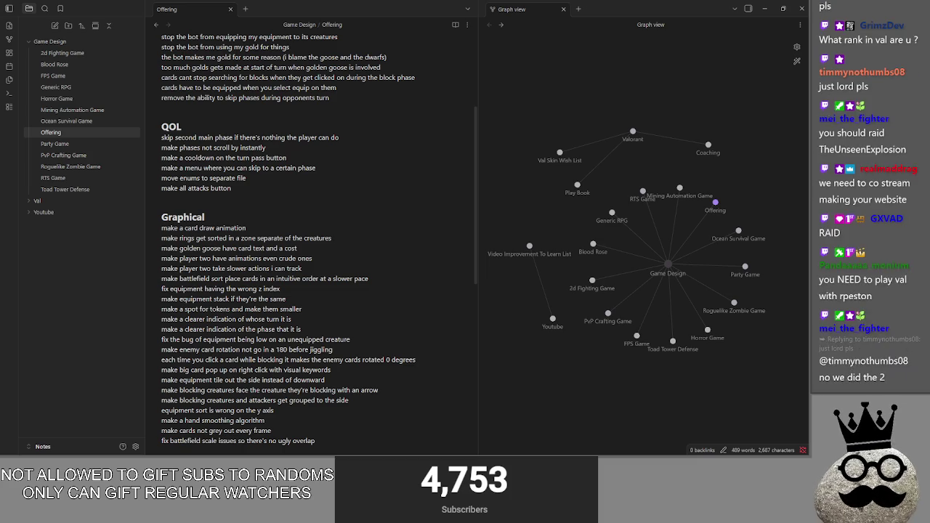
pyautogui.hotkey('alt', 'Tab')
pyautogui.hotkey('alt', 'Tab')
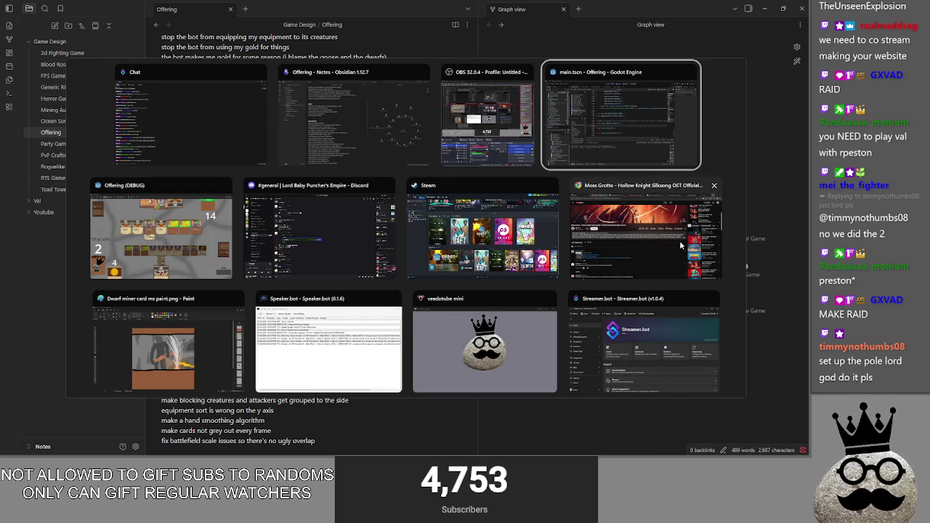
# - Close the Raid Channel dialog in Stream Manager and start a new Chrome tab
pyautogui.press('Escape')
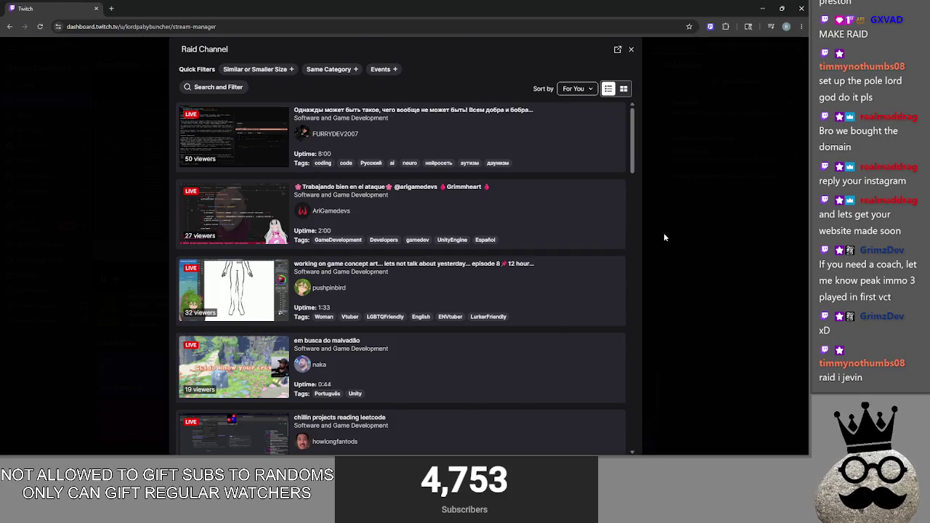
pyautogui.click(719, 212)
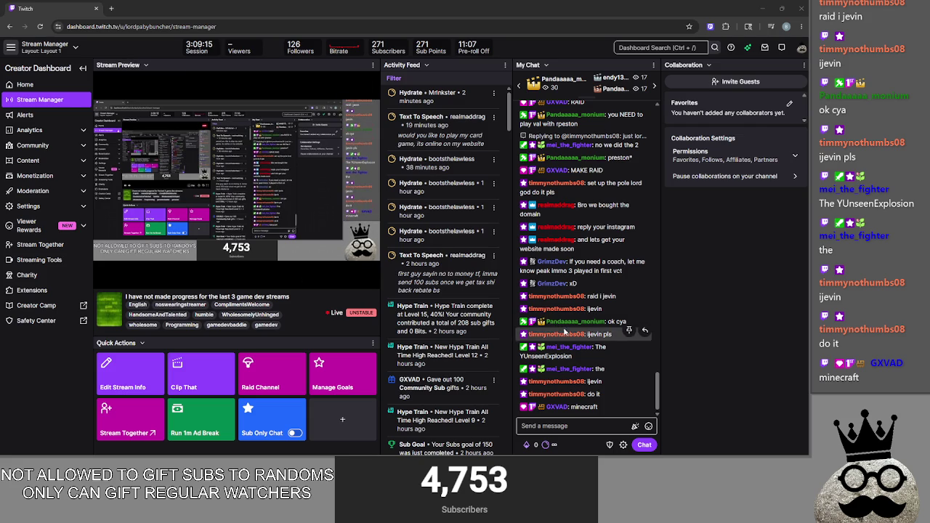
pyautogui.click(111, 8)
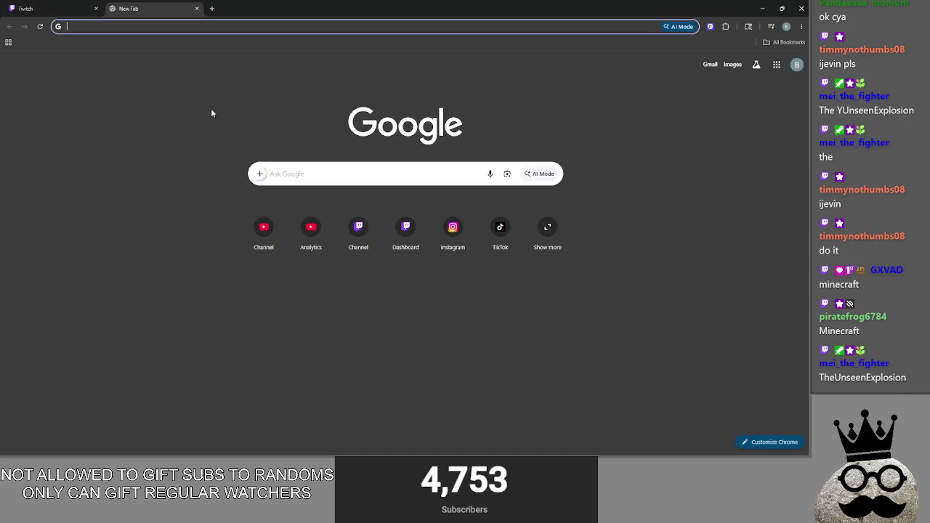
# - Search Twitch for 'theunssenexplosioin' and view TheUnseenExplosion's live channel
pyautogui.click(358, 215)
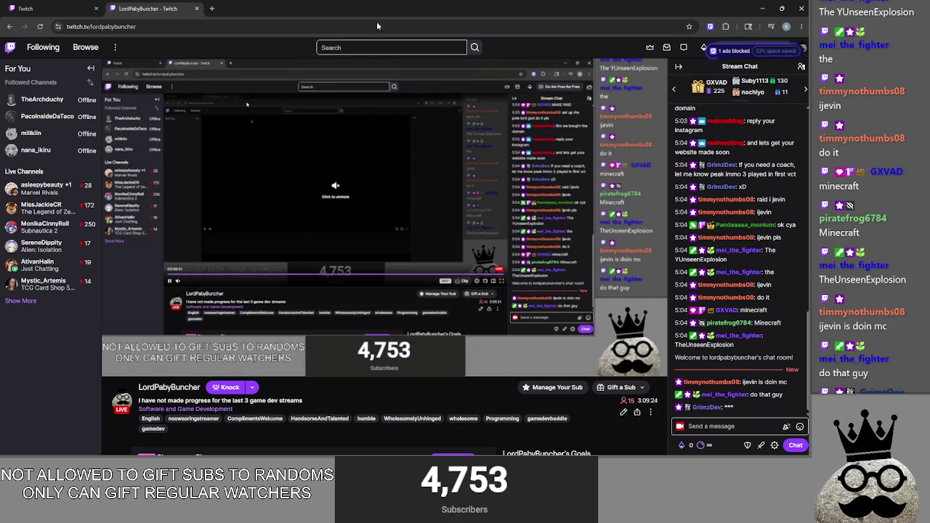
pyautogui.click(361, 46)
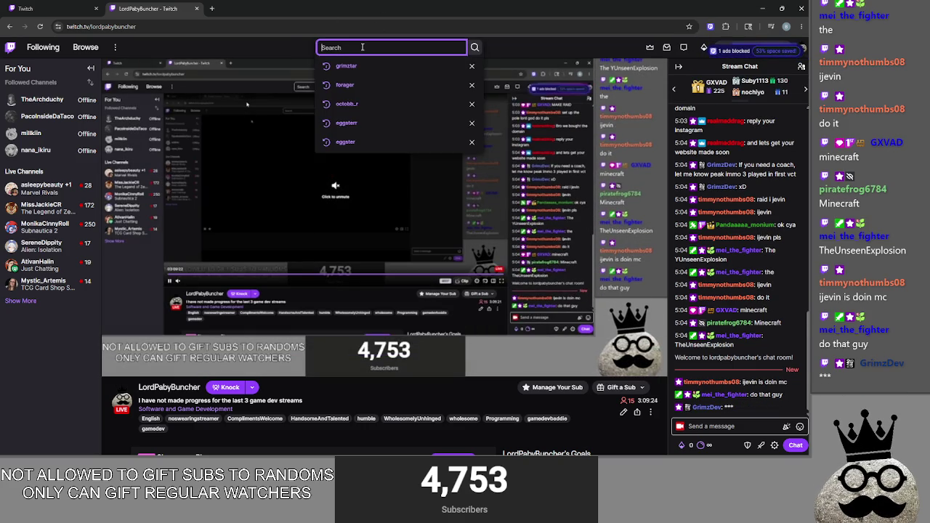
pyautogui.write('theunssenexplo')
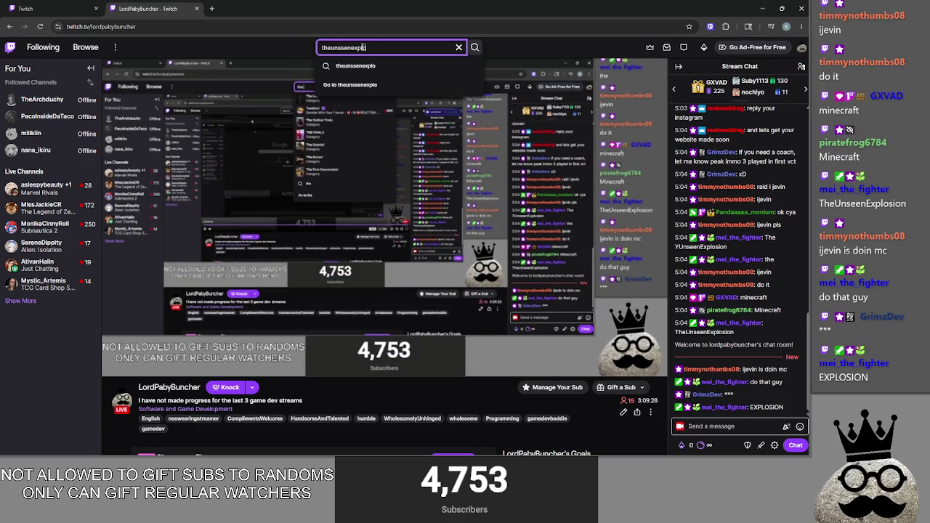
pyautogui.write('sioin')
pyautogui.press('Return')
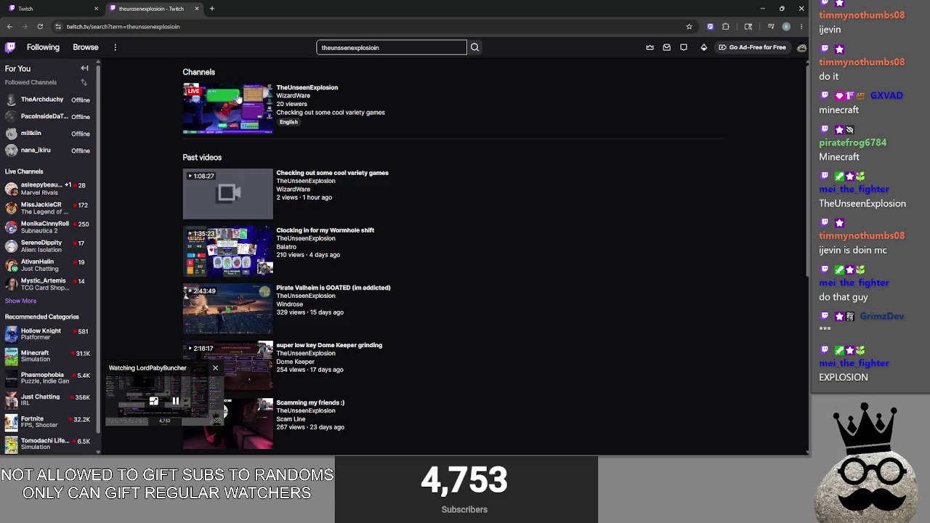
pyautogui.click(248, 108)
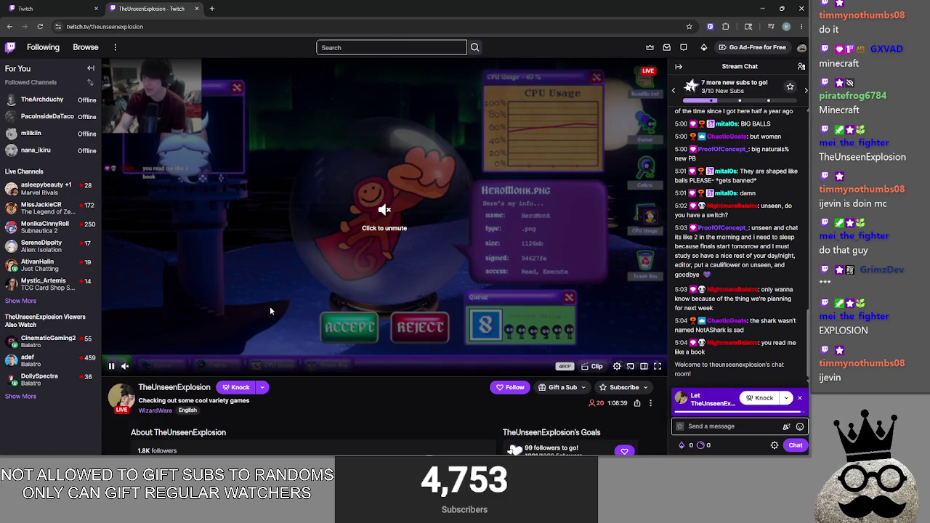
pyautogui.scroll(-1, 290, 331)
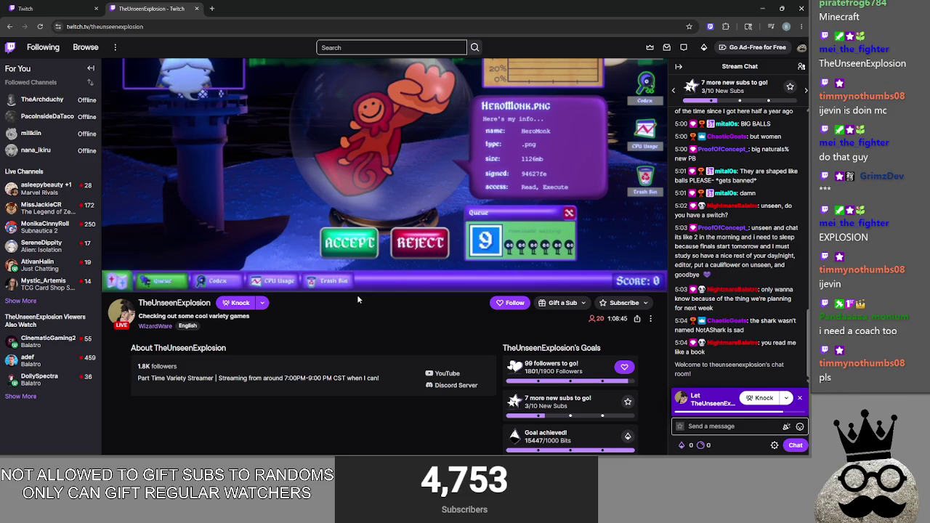
pyautogui.scroll(1, 357, 294)
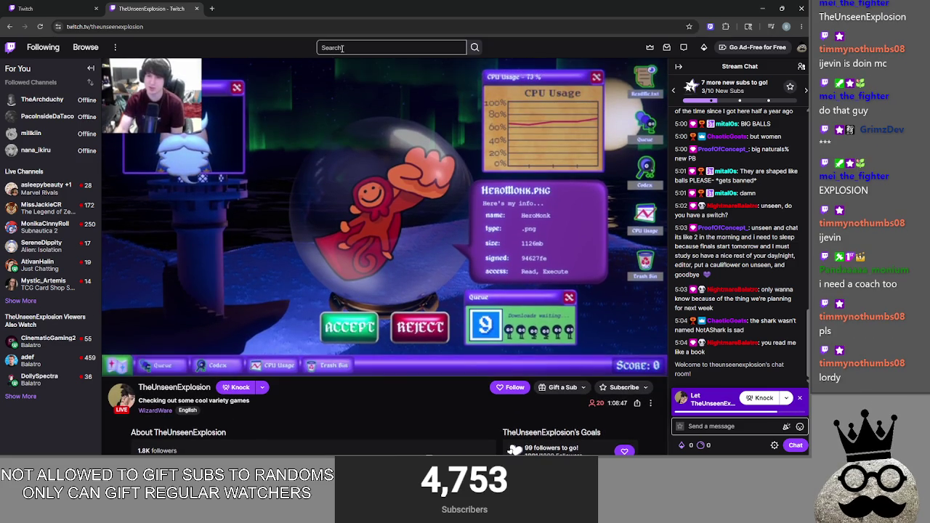
# - Search for 'ijevin' and view ijevin's live channel
pyautogui.click(343, 48)
pyautogui.write('i')
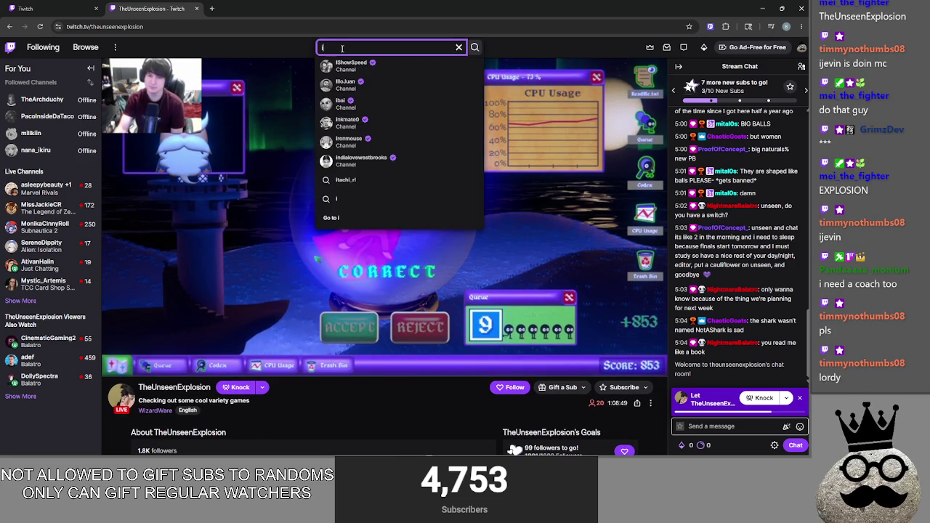
pyautogui.write('jevin')
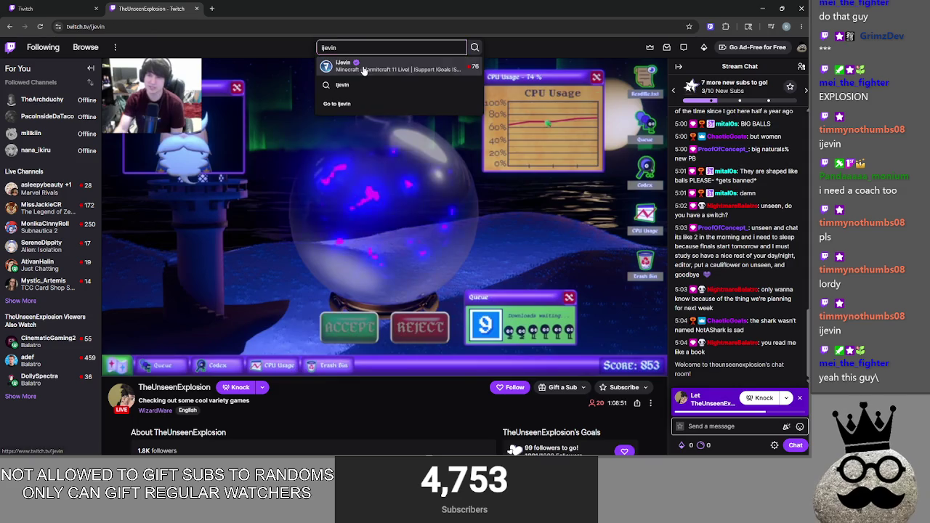
pyautogui.click(356, 66)
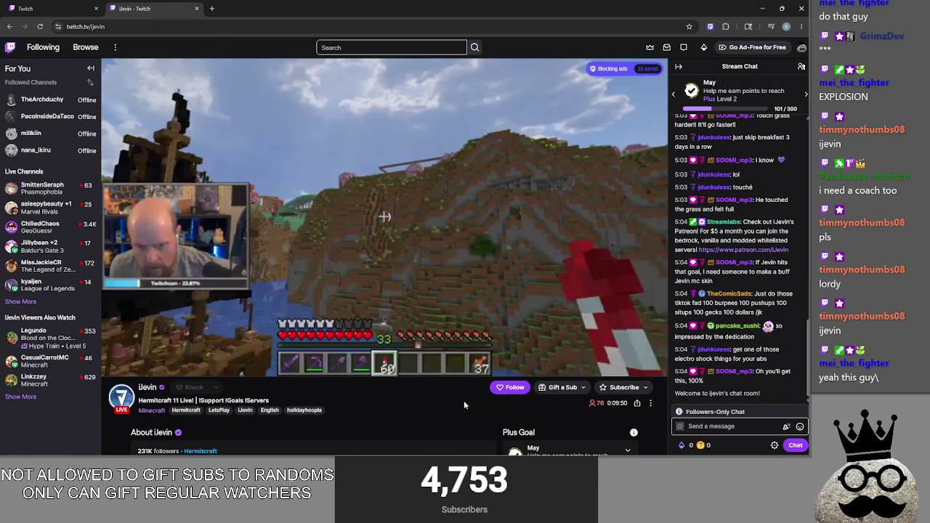
pyautogui.scroll(-3, 443, 400)
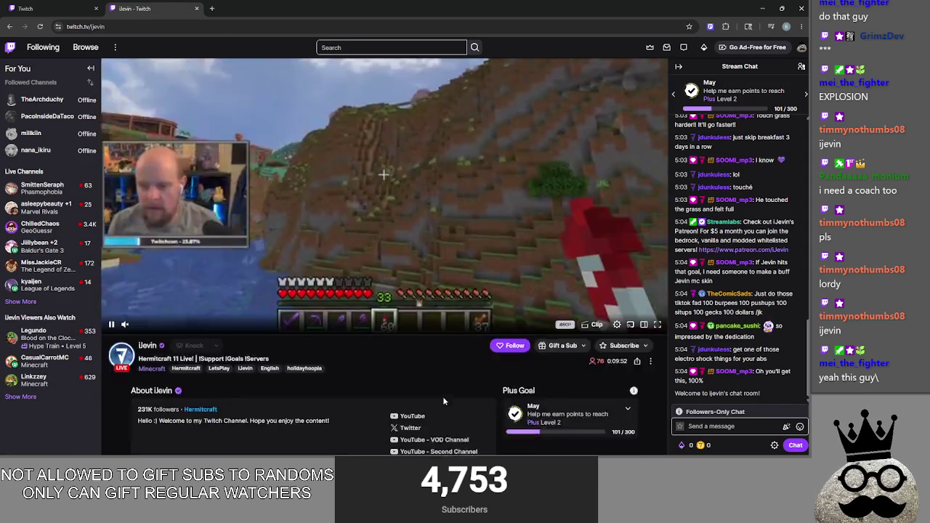
pyautogui.scroll(3, 412, 388)
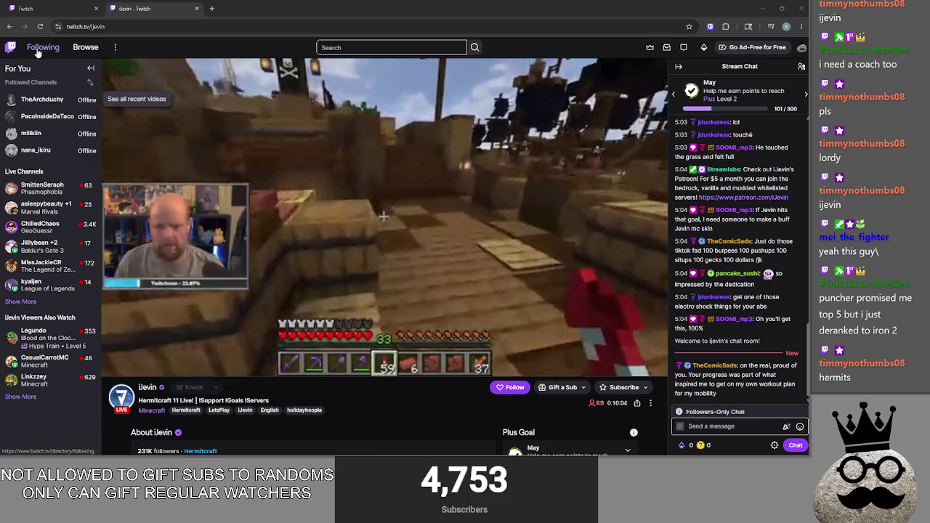
# - Bring up the Following directory showing TheArchduchy live and close ijevin's mini player
pyautogui.hotkey('ctrl', 'shift', 'Tab')
pyautogui.hotkey('ctrl', 'Tab')
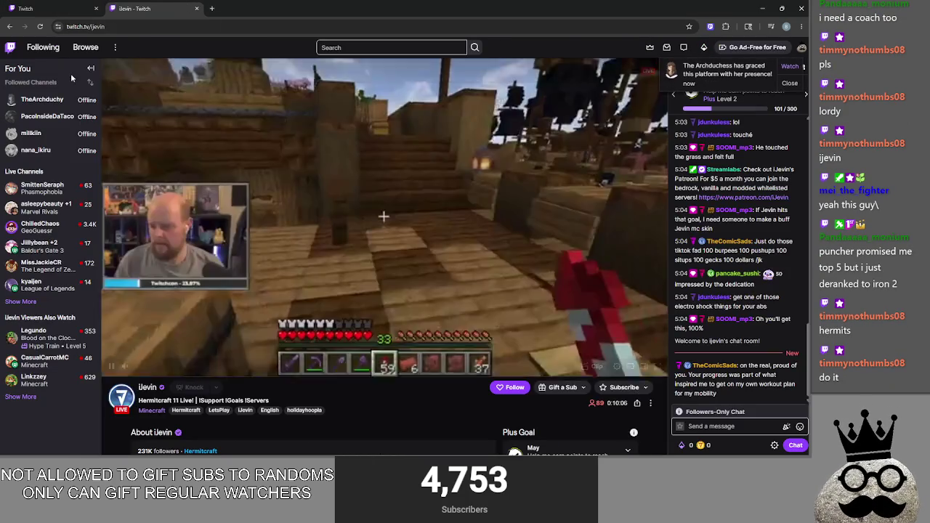
pyautogui.click(43, 47)
pyautogui.click(215, 368)
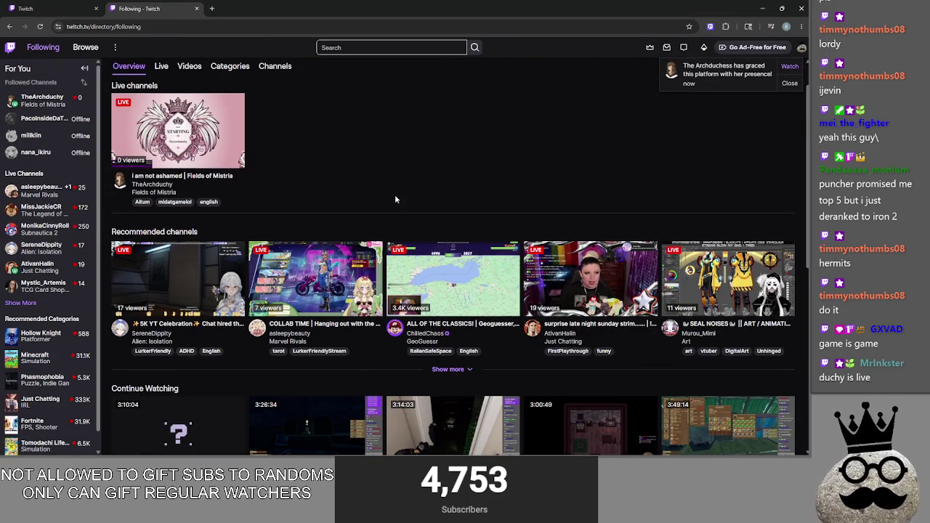
# - Open TheArchduchy's channel, then send /raid TheArchduchy in the Stream Manager chat
pyautogui.click(41, 100)
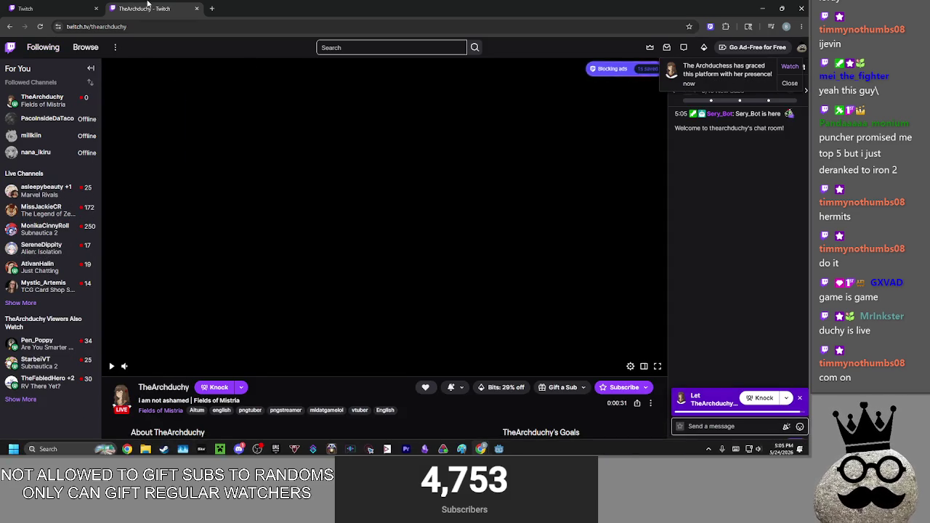
pyautogui.click(73, 9)
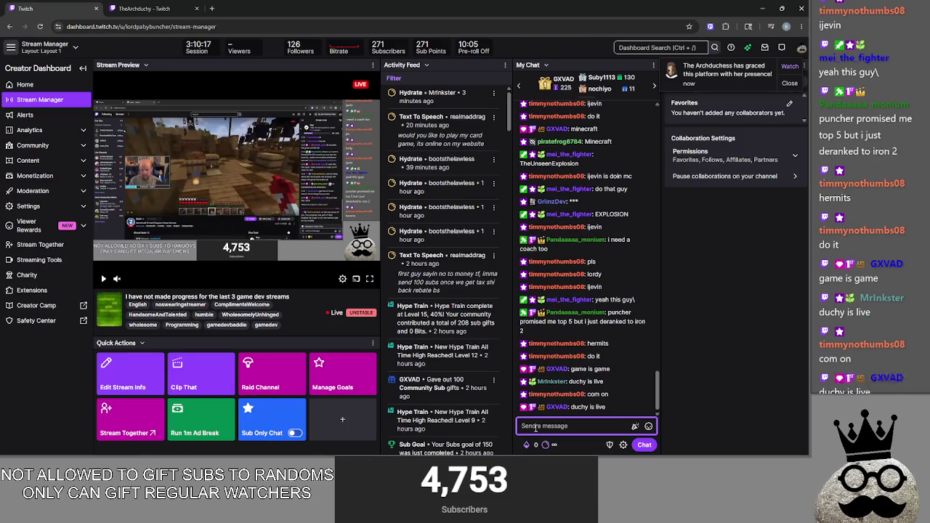
pyautogui.write('/raid')
pyautogui.press('Tab')
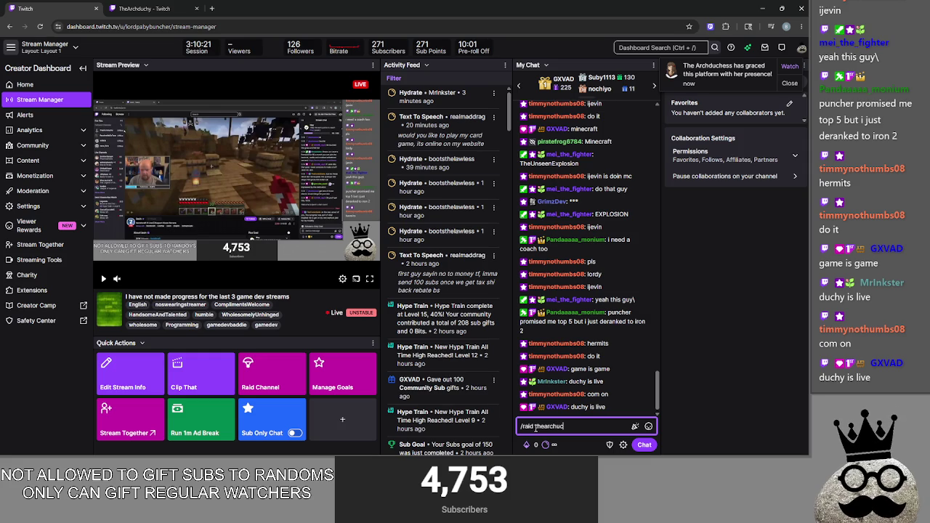
pyautogui.write('duchy')
pyautogui.press('Return')
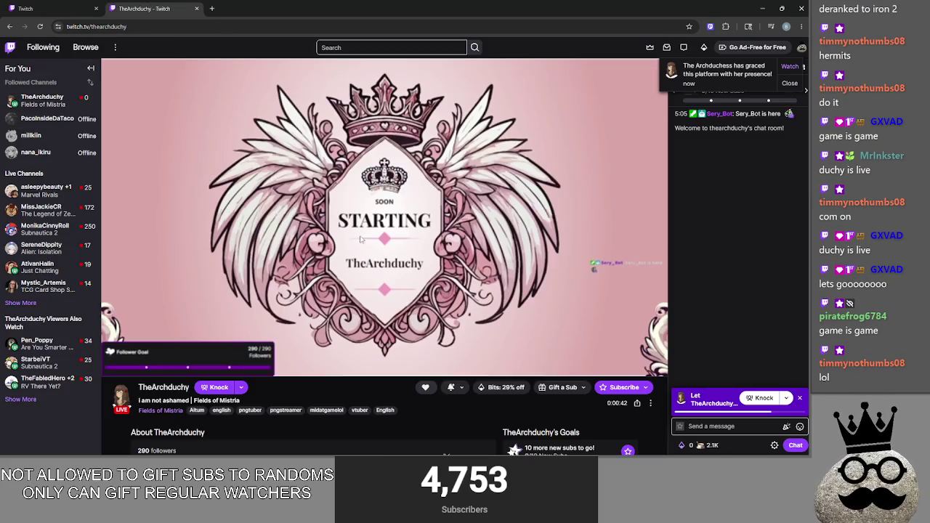
# - Check TheArchduchy's channel, dismiss the knock invitation, and return to Stream Manager
pyautogui.hotkey('ctrl', 'Tab')
pyautogui.click(801, 397)
pyautogui.moveTo(382, 290)
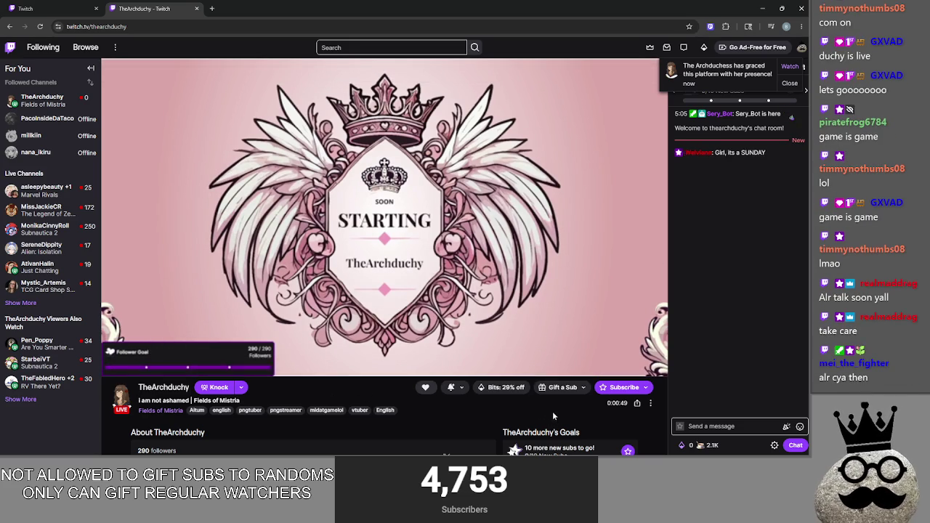
pyautogui.click(25, 8)
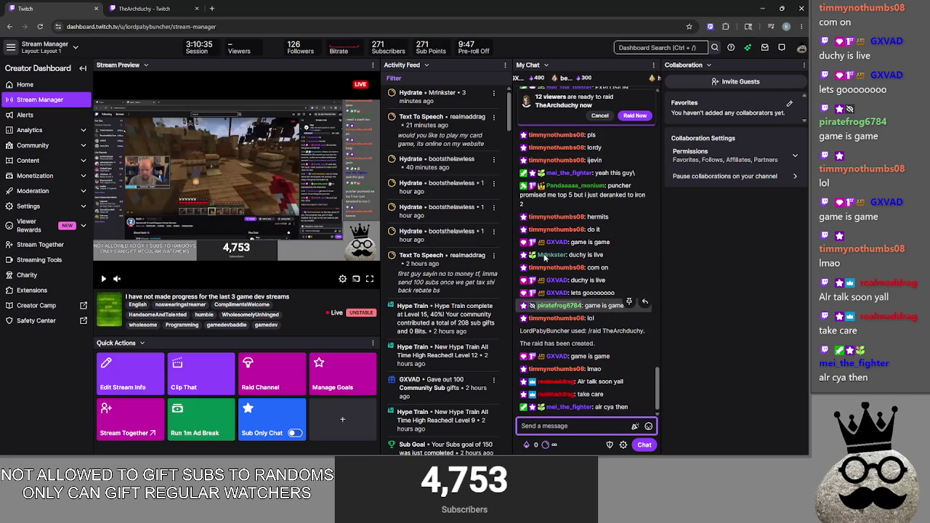